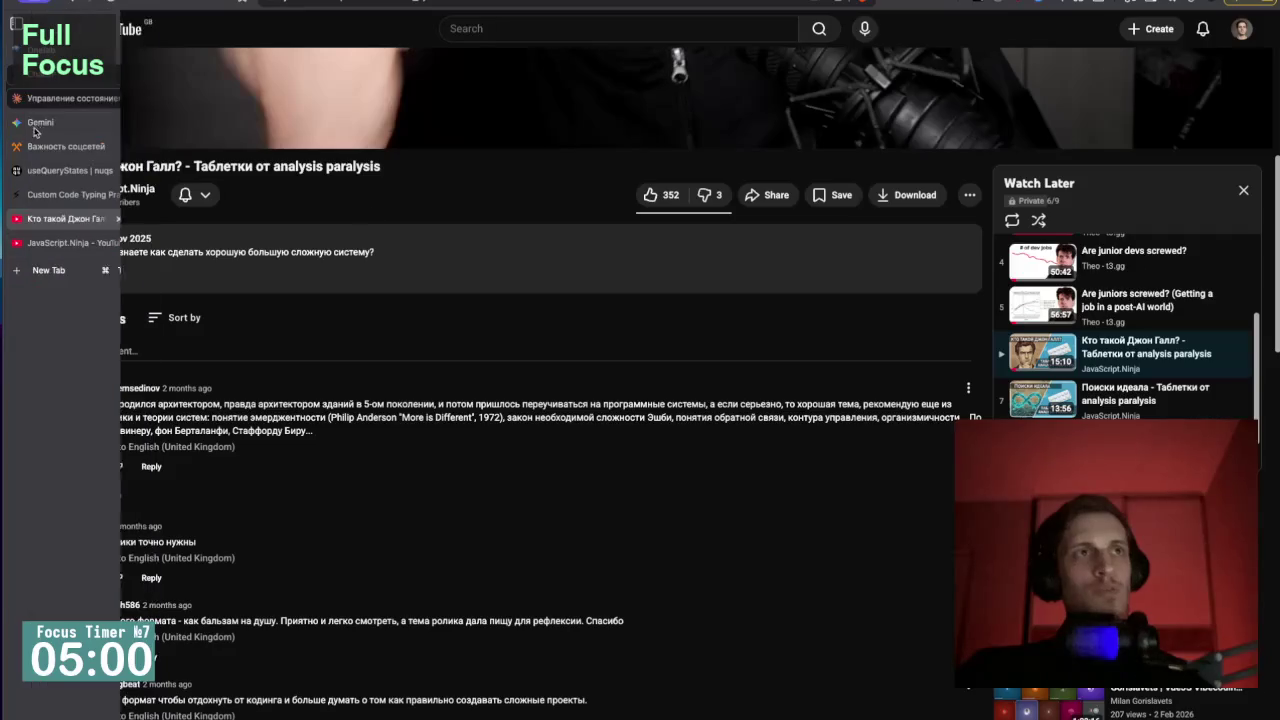
# Switch from YouTube to the SpeedCoder tab showing the useQueryState snippet.
pyautogui.moveTo(64, 136)
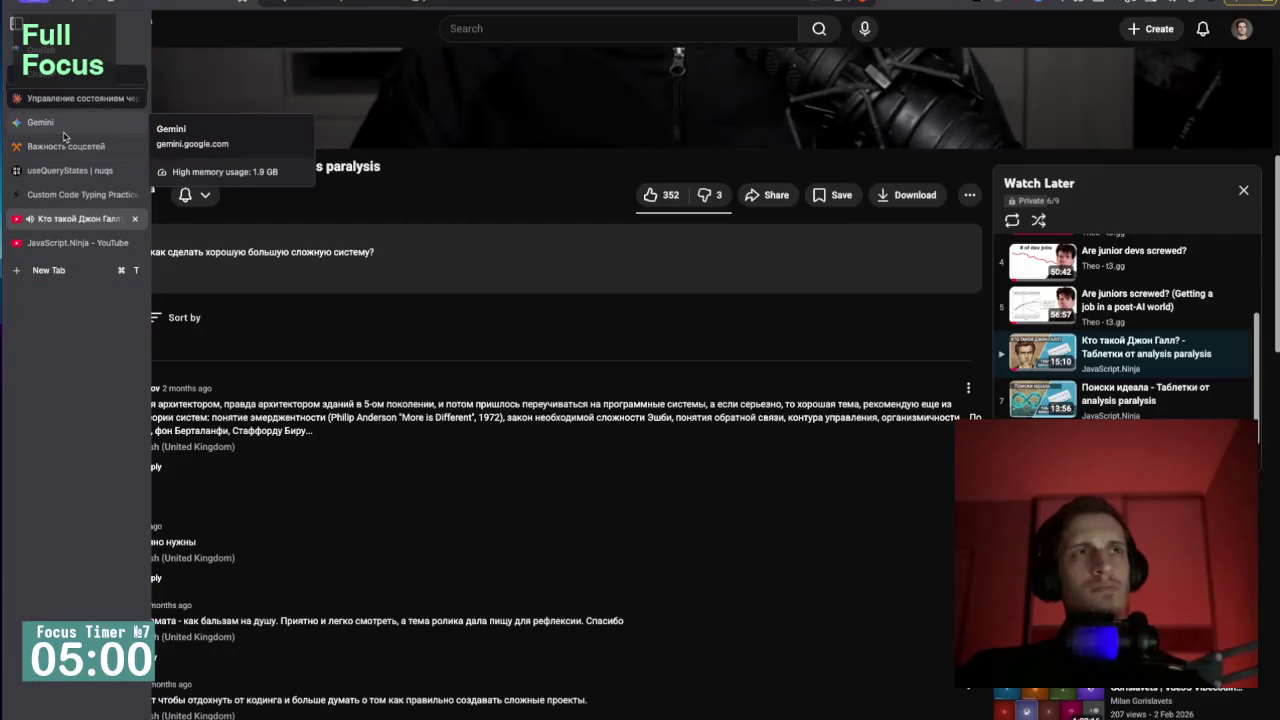
pyautogui.click(80, 194)
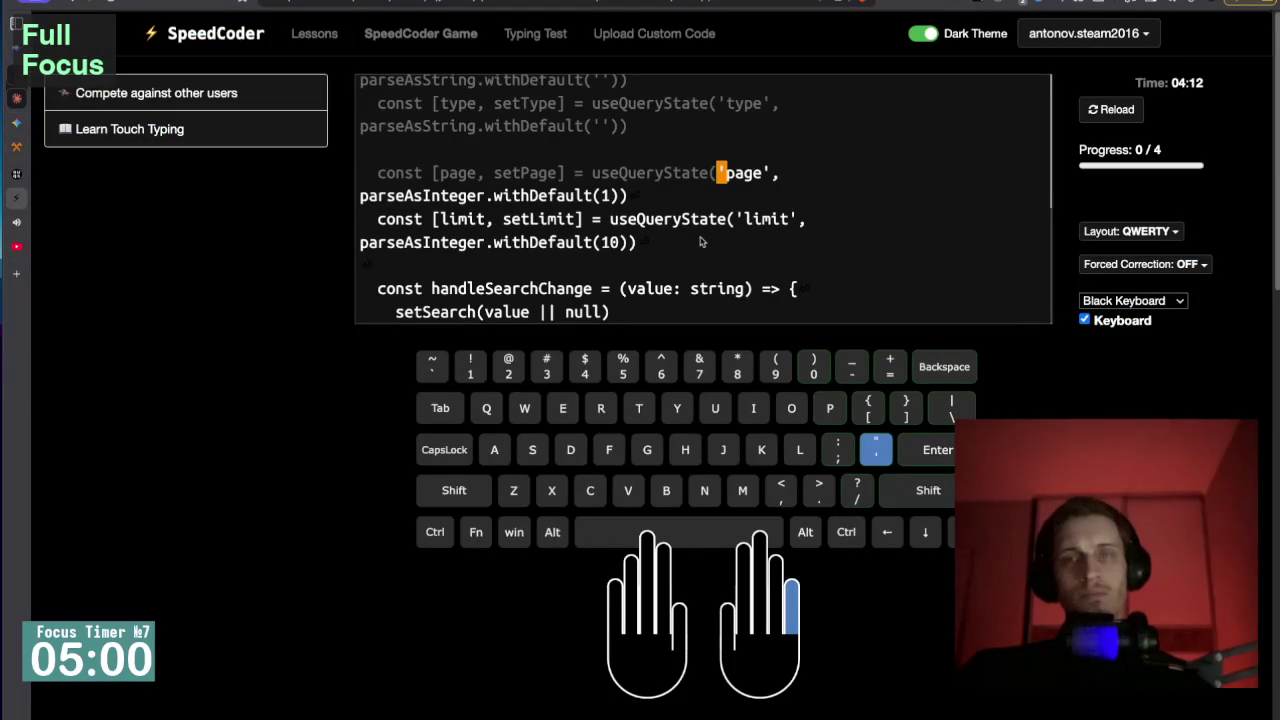
# Type the 'page' and 'limit' useQueryState lines (defaults 1 and 10), fixing the stray equals sign.
pyautogui.write("'")
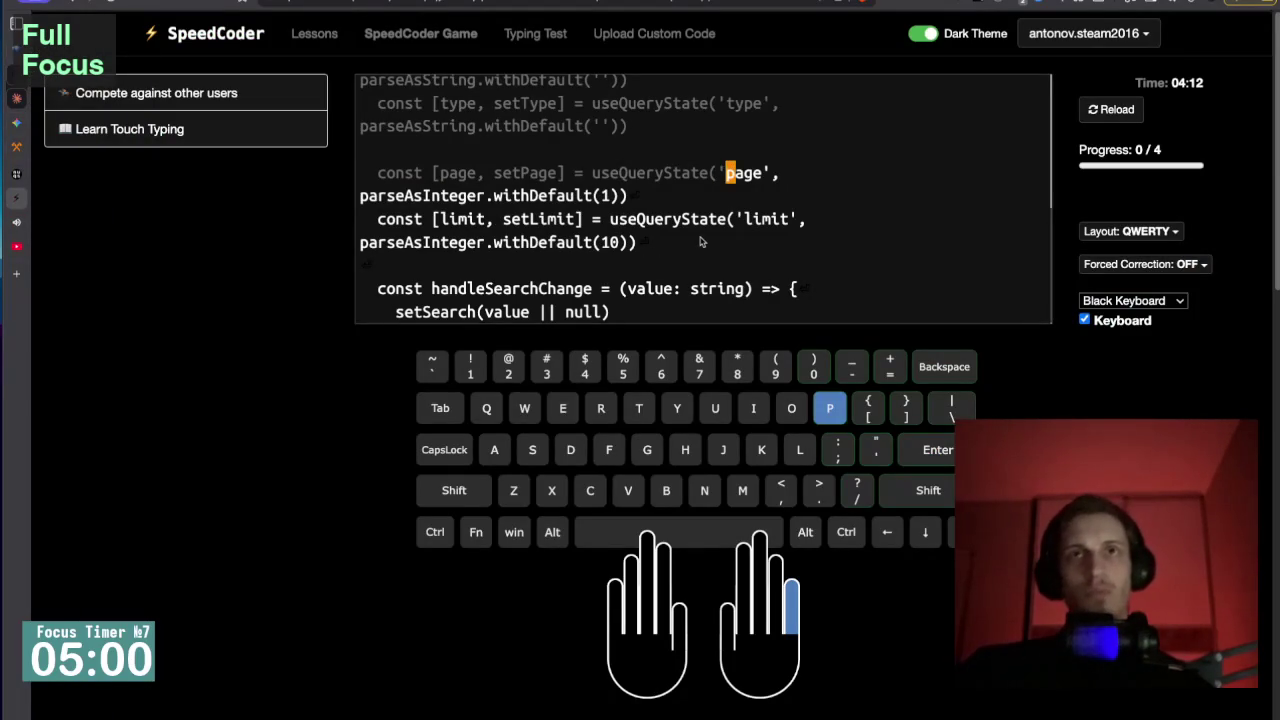
pyautogui.write("page',")
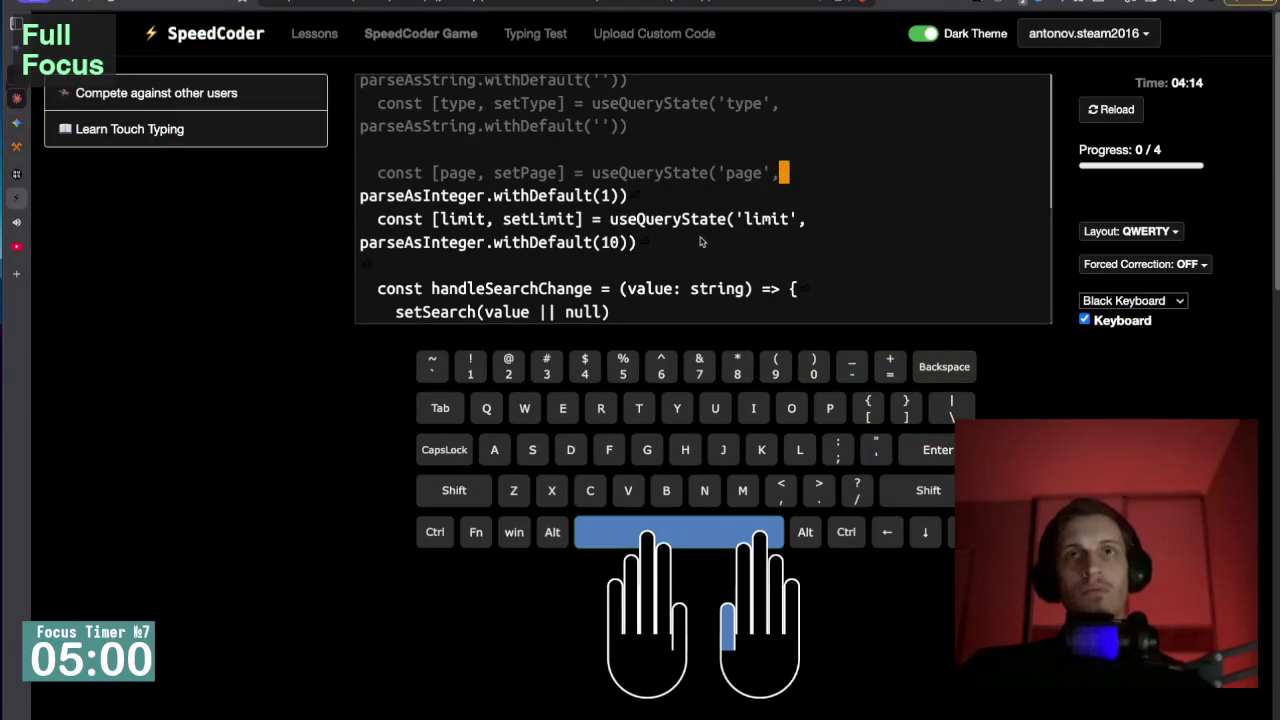
pyautogui.write(' pa')
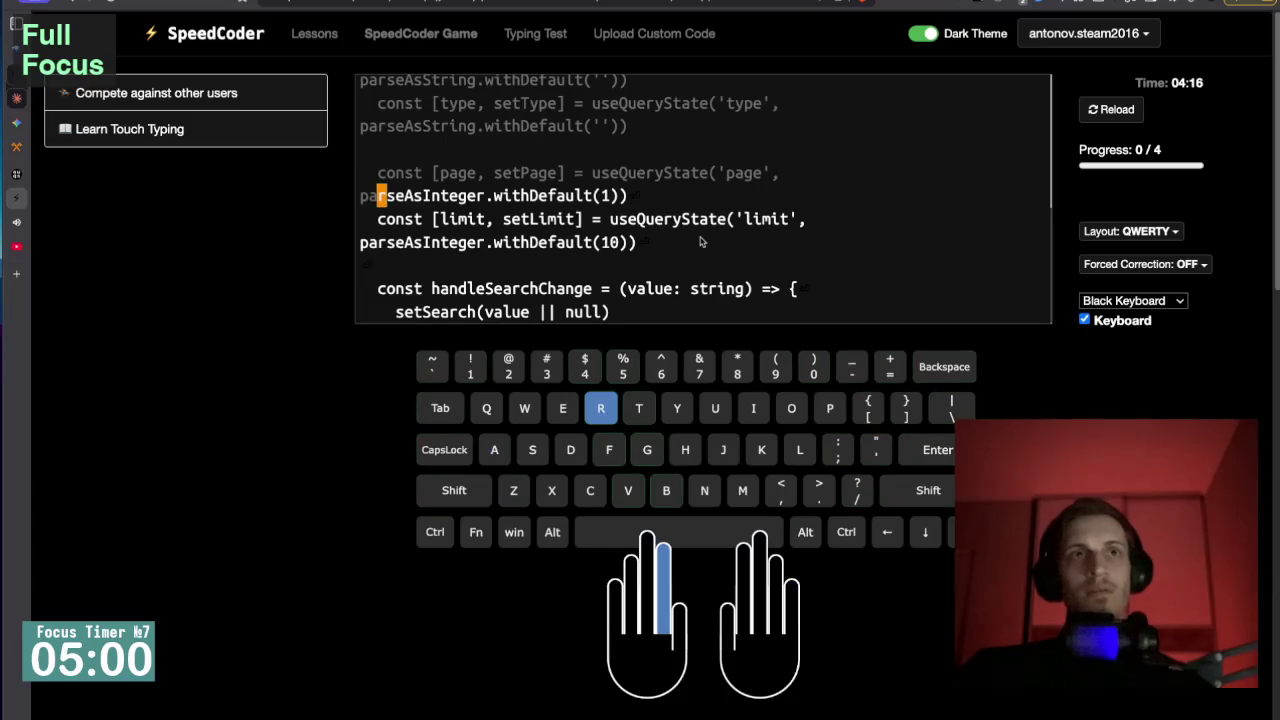
pyautogui.write('rseAs')
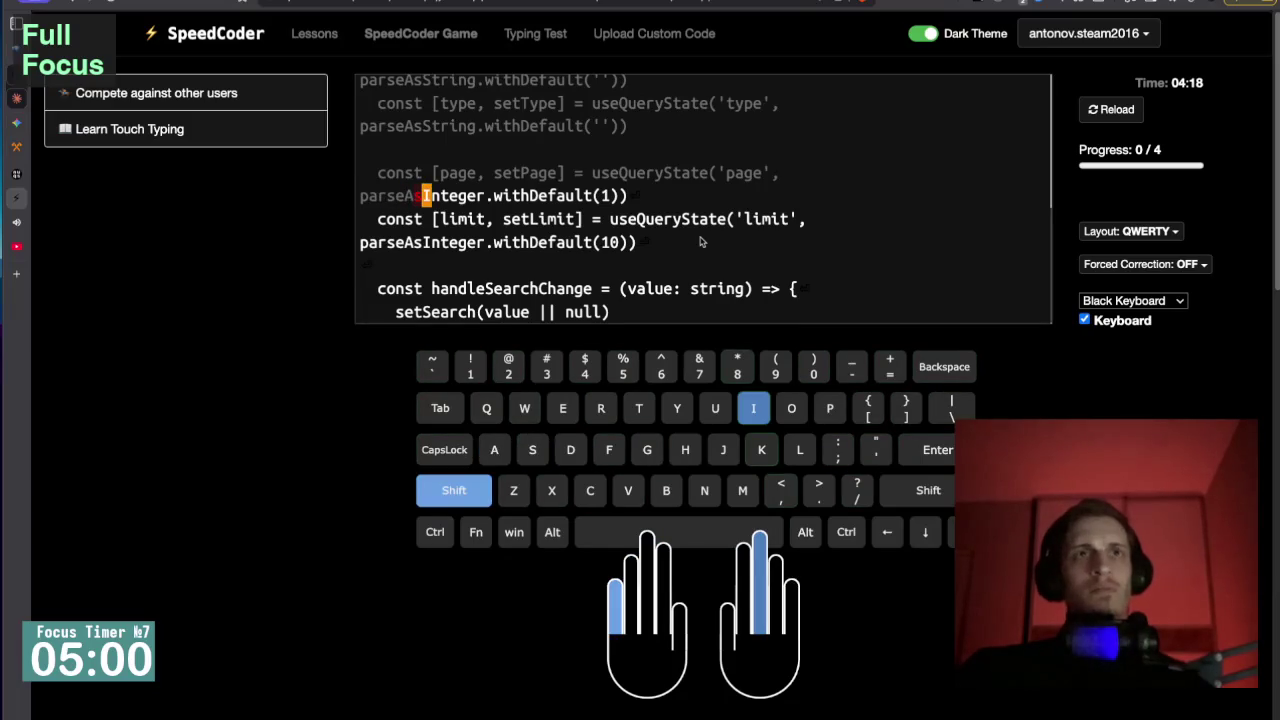
pyautogui.write('Integer')
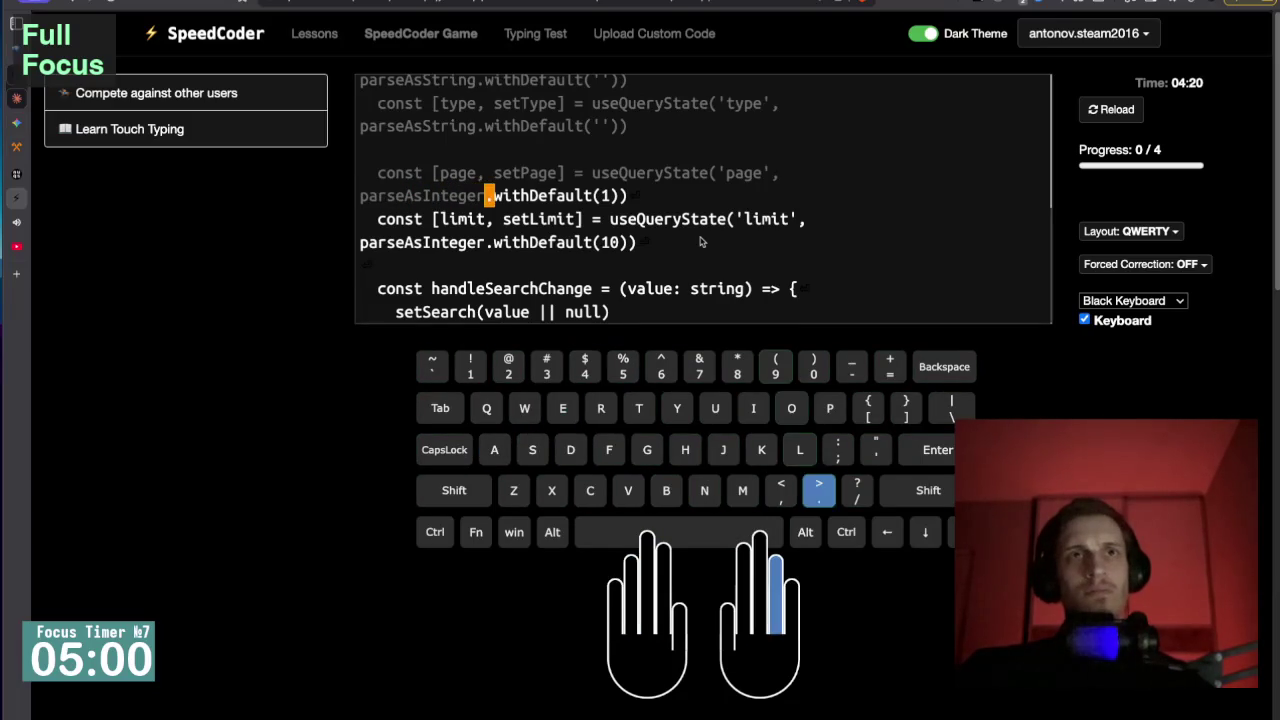
pyautogui.write('.with')
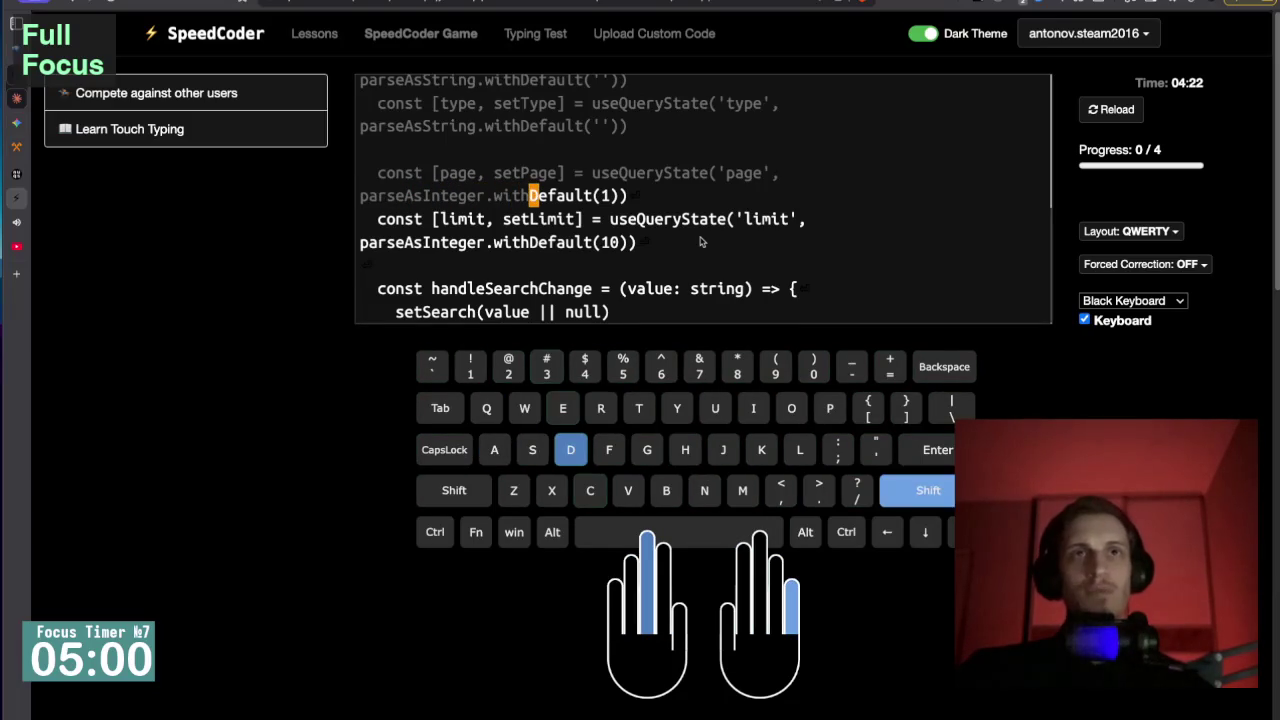
pyautogui.write('Default')
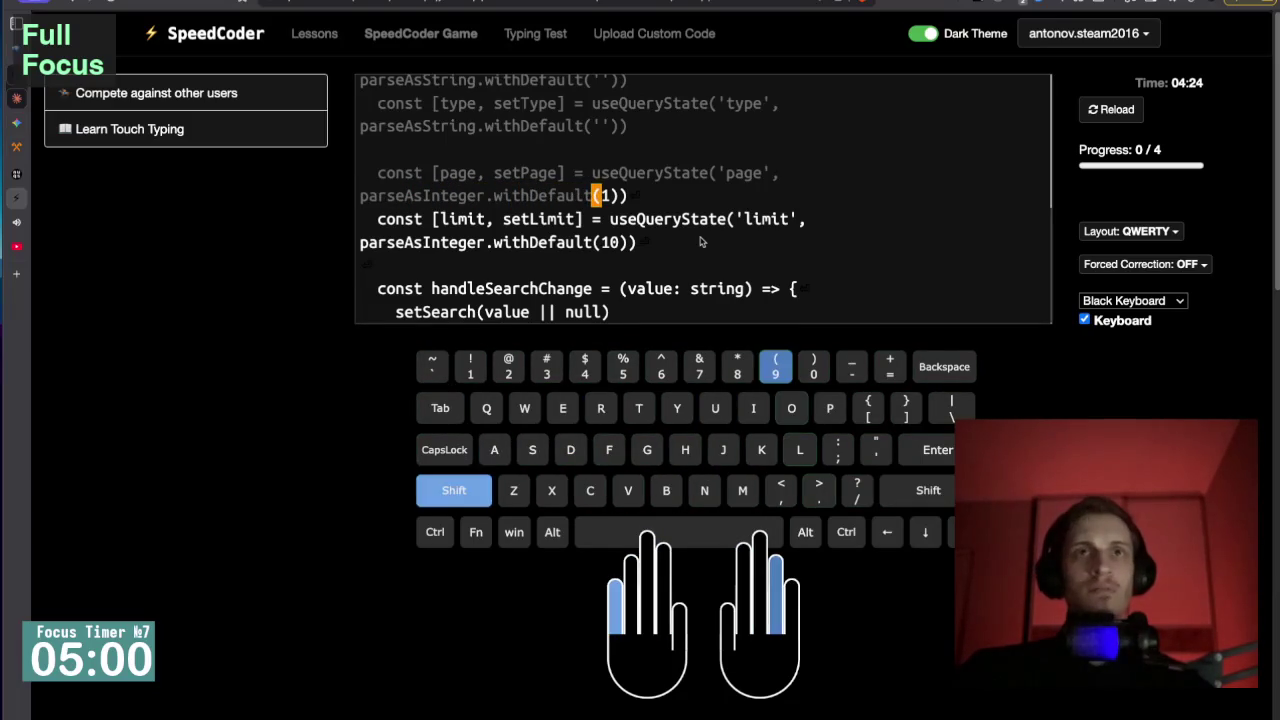
pyautogui.write('(1))')
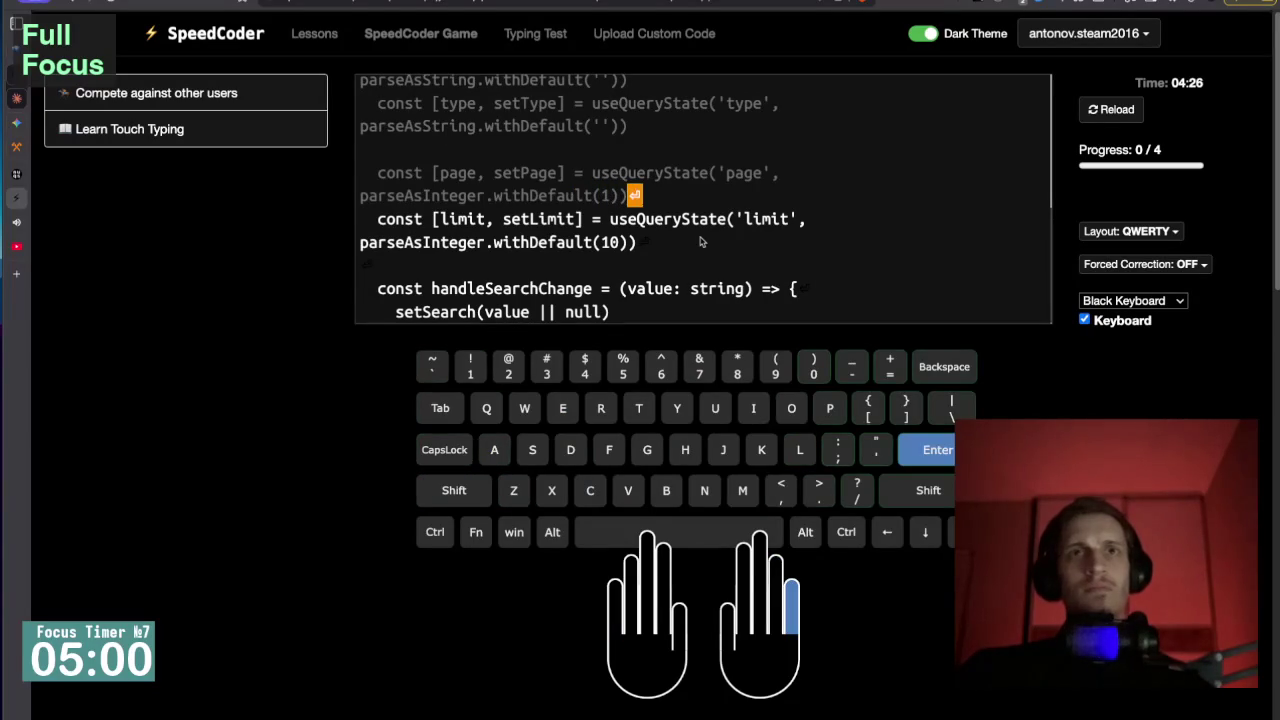
pyautogui.press('Return')
pyautogui.write('const [limit,')
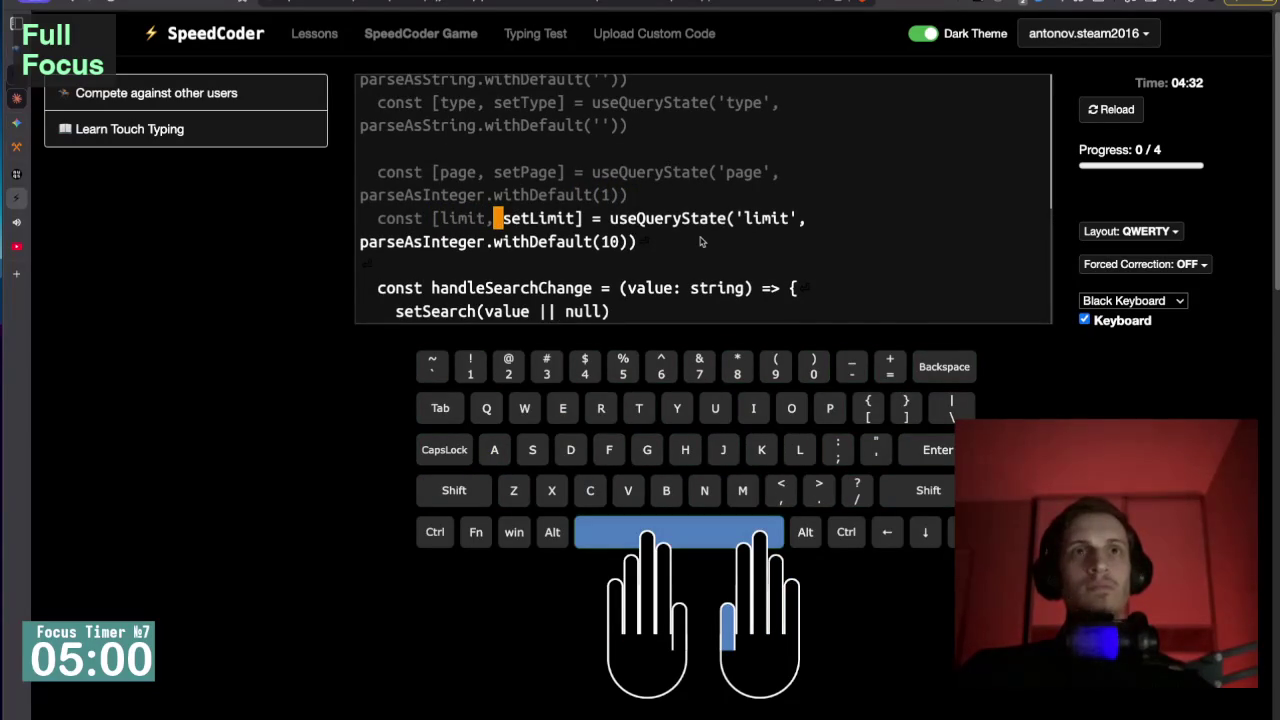
pyautogui.scroll(2, 685, 217)
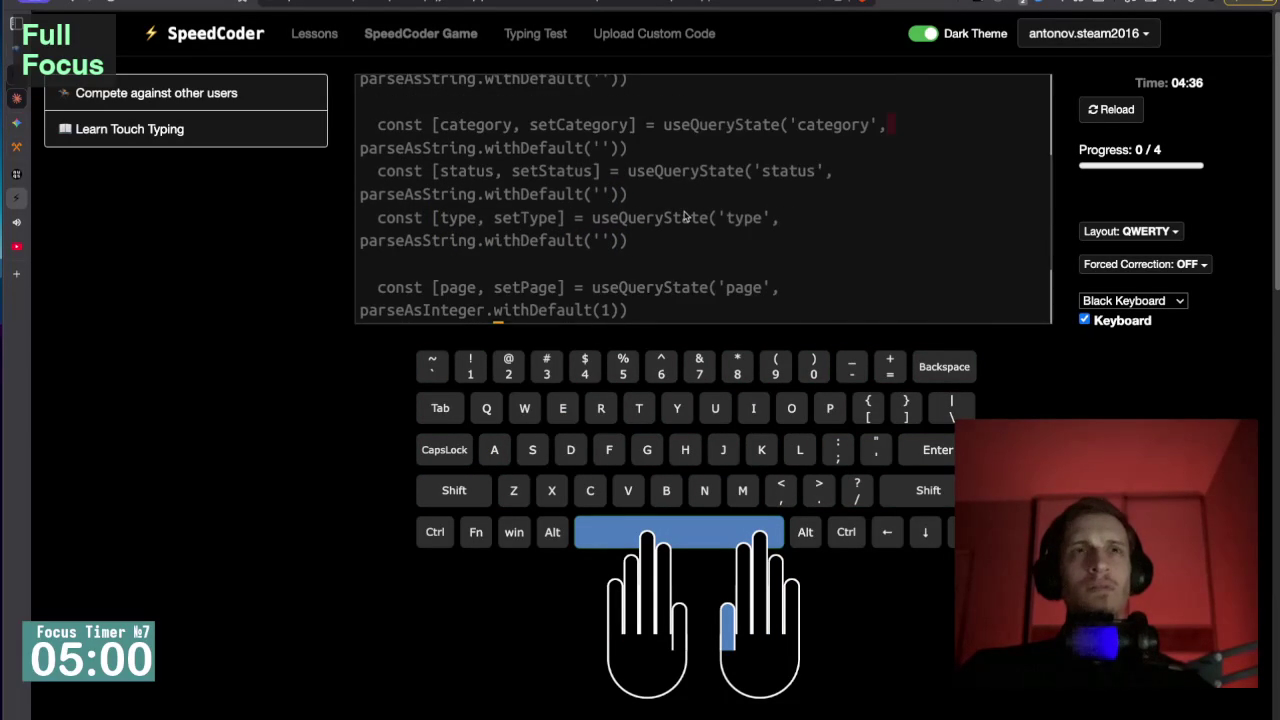
pyautogui.scroll(-1, 685, 217)
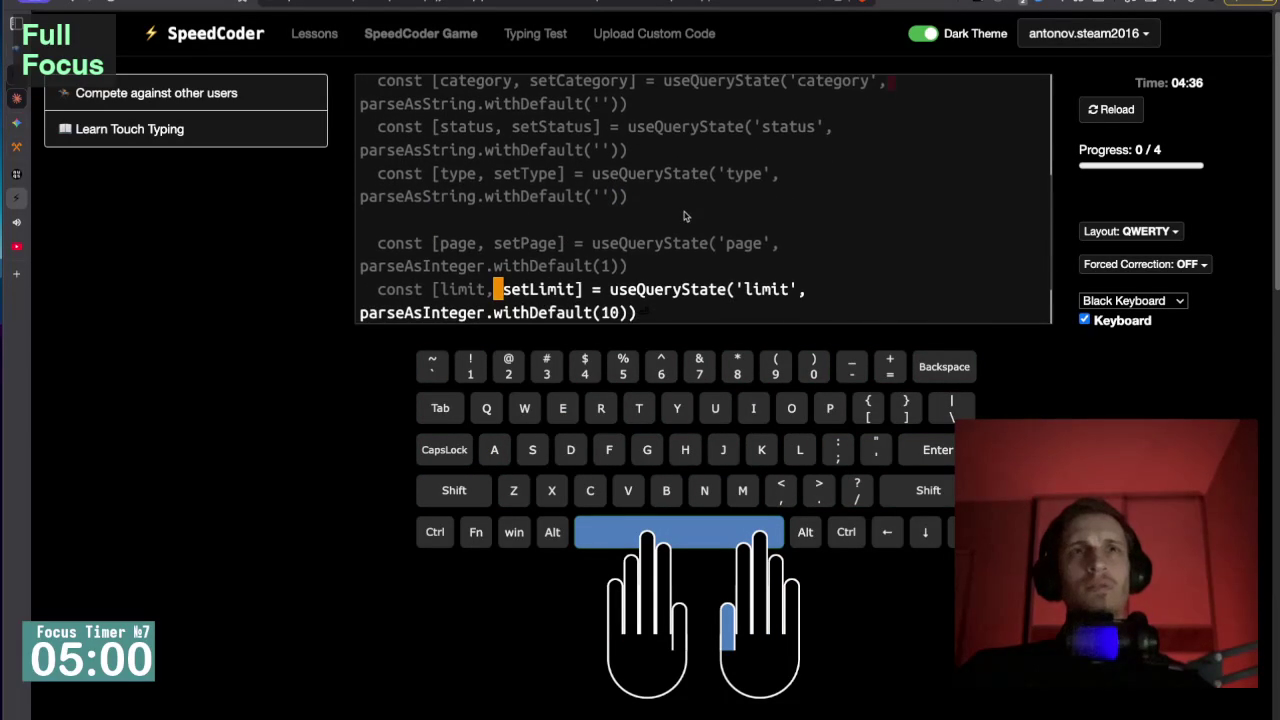
pyautogui.scroll(-2, 685, 216)
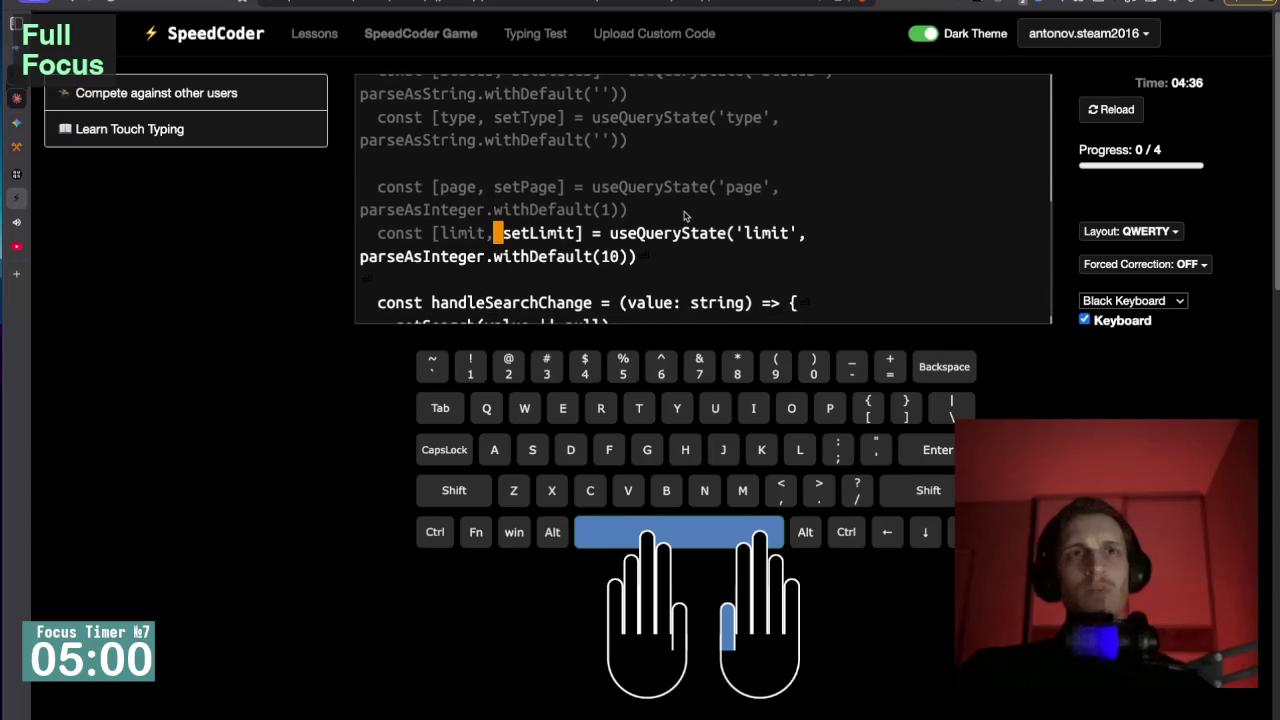
pyautogui.write('set')
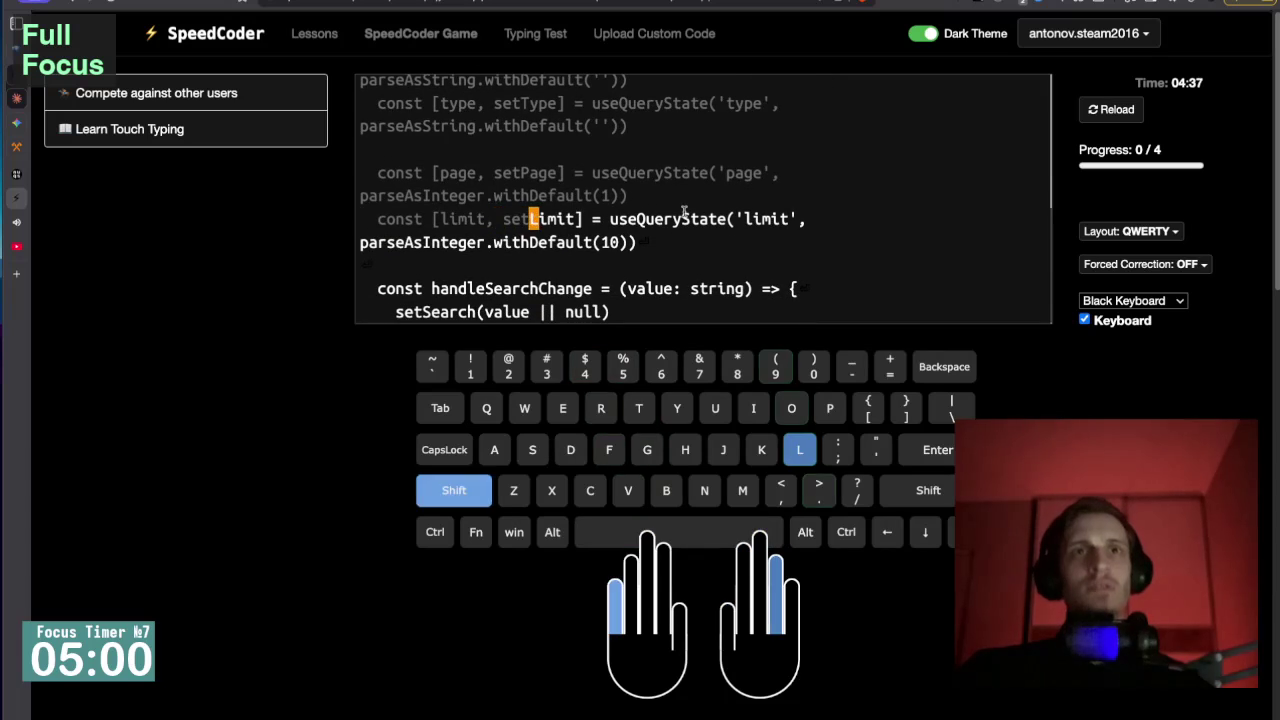
pyautogui.write('Limit]')
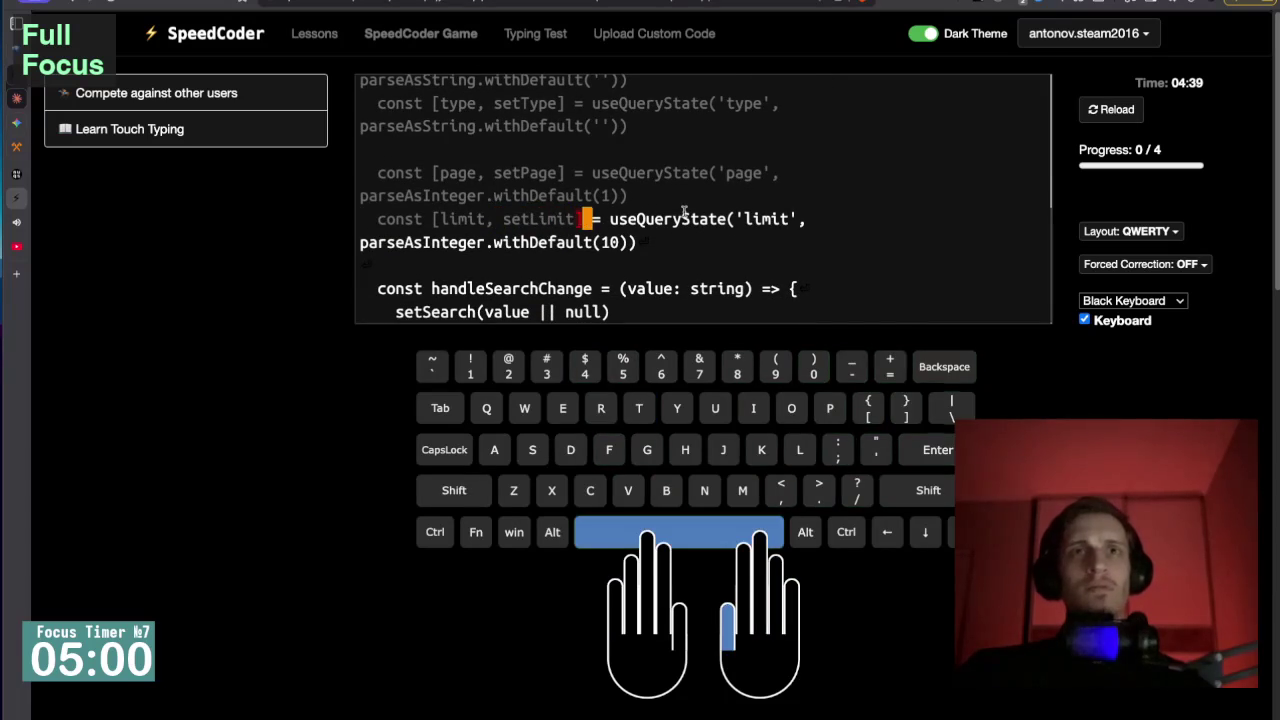
pyautogui.write(' =')
pyautogui.press('BackSpace')
pyautogui.write('= useQ')
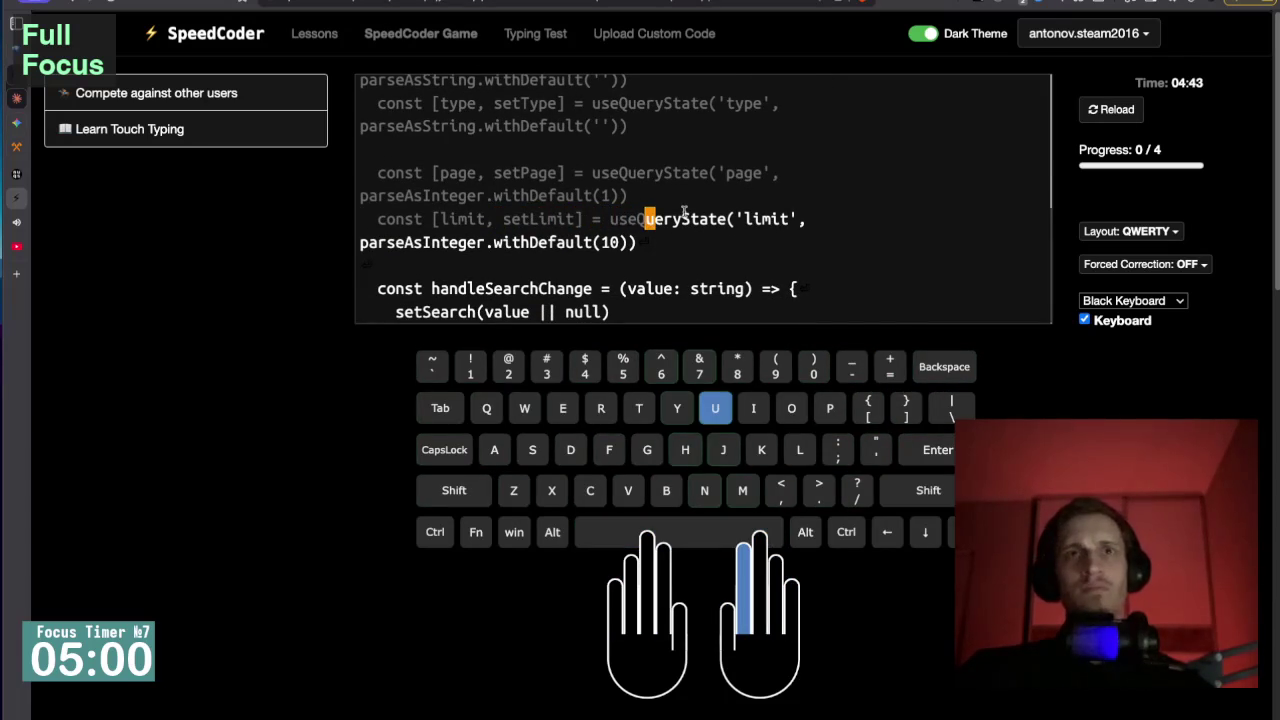
pyautogui.write('ueryState(')
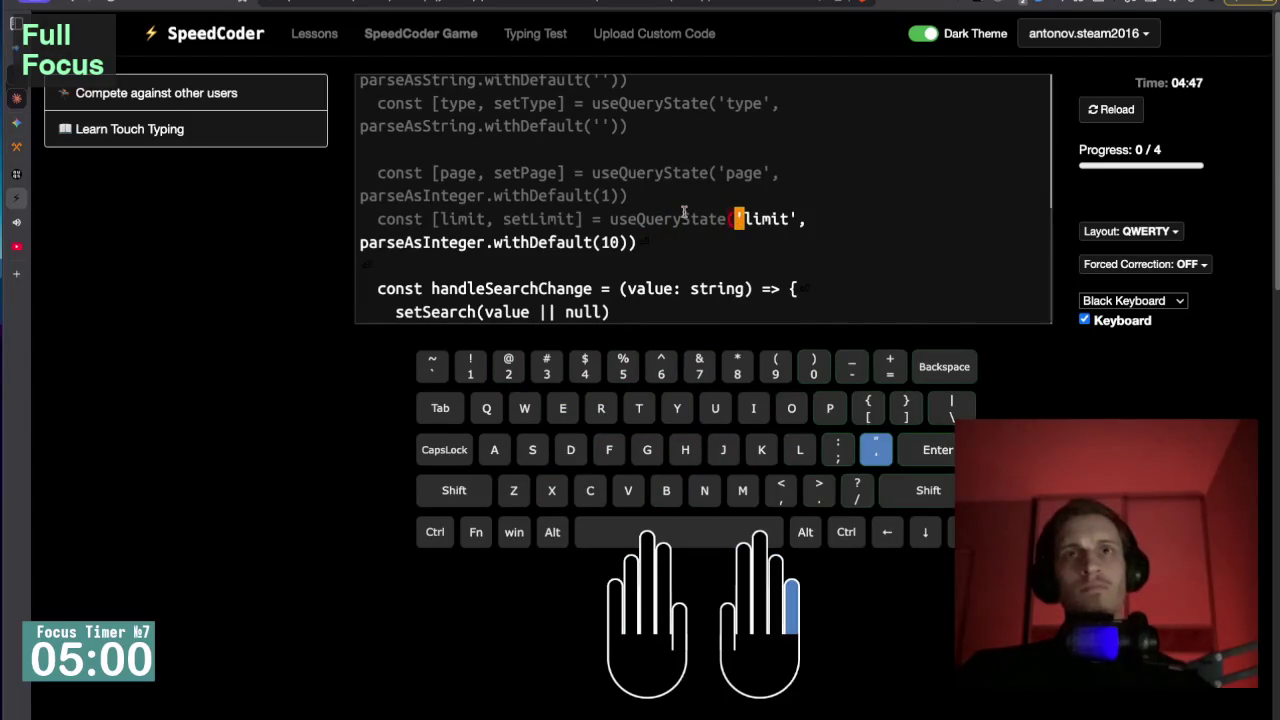
pyautogui.write("'limit',")
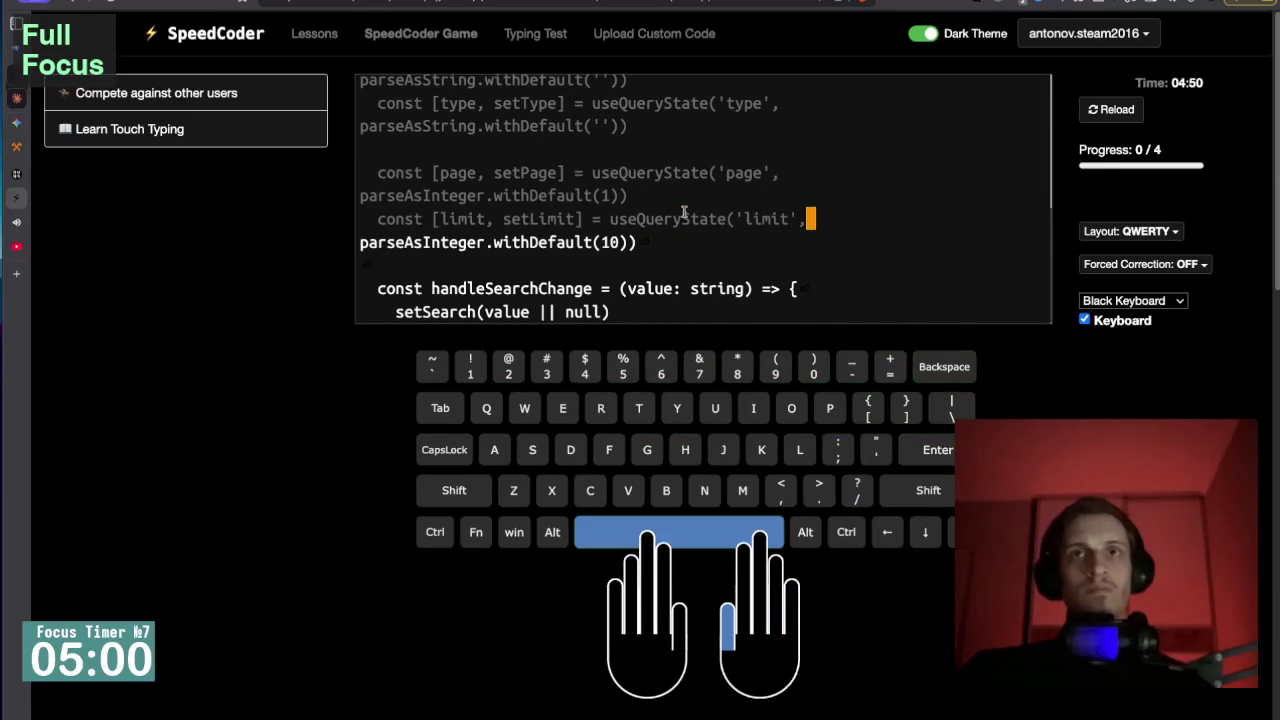
pyautogui.write(' parseAsInteger.')
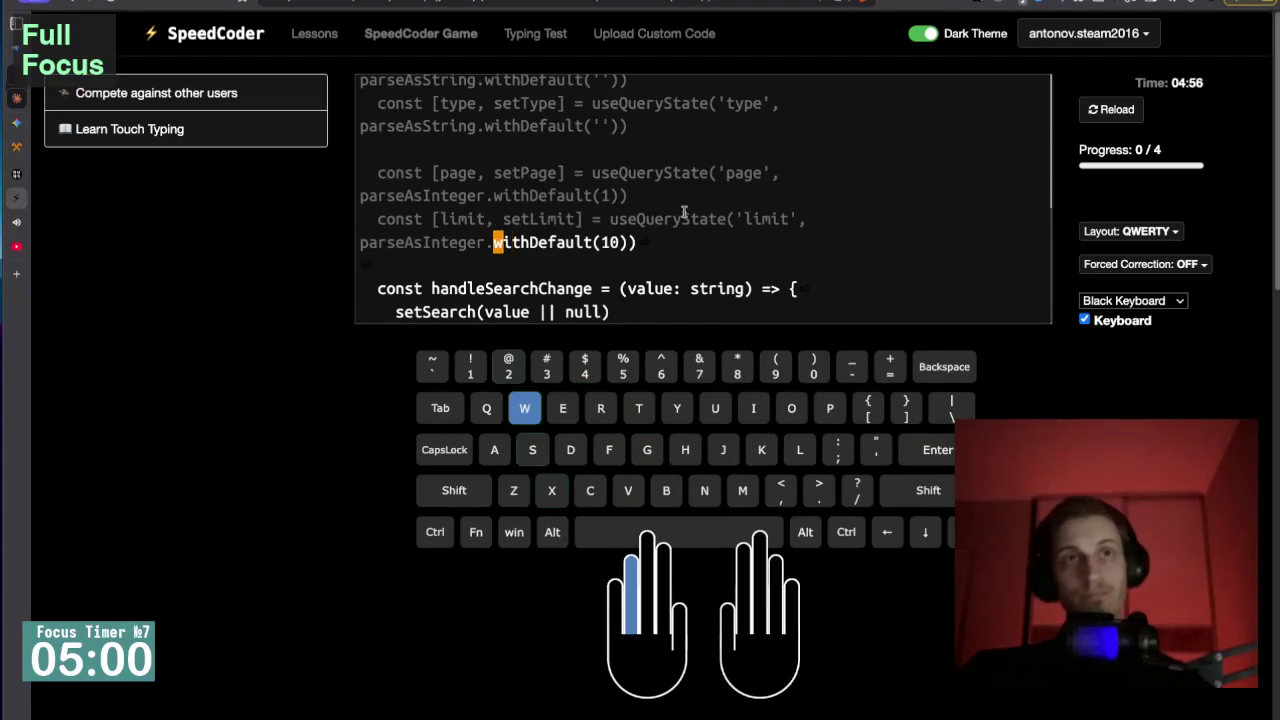
pyautogui.write('withDefault(')
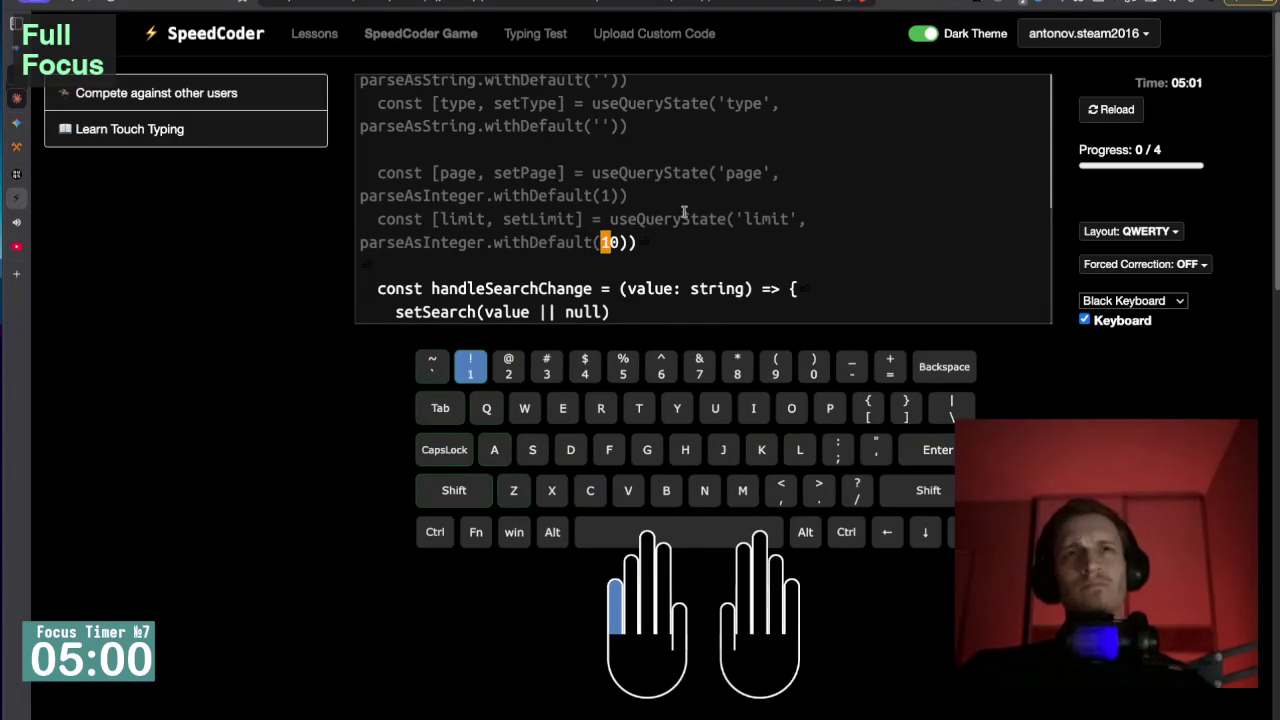
pyautogui.write('10')
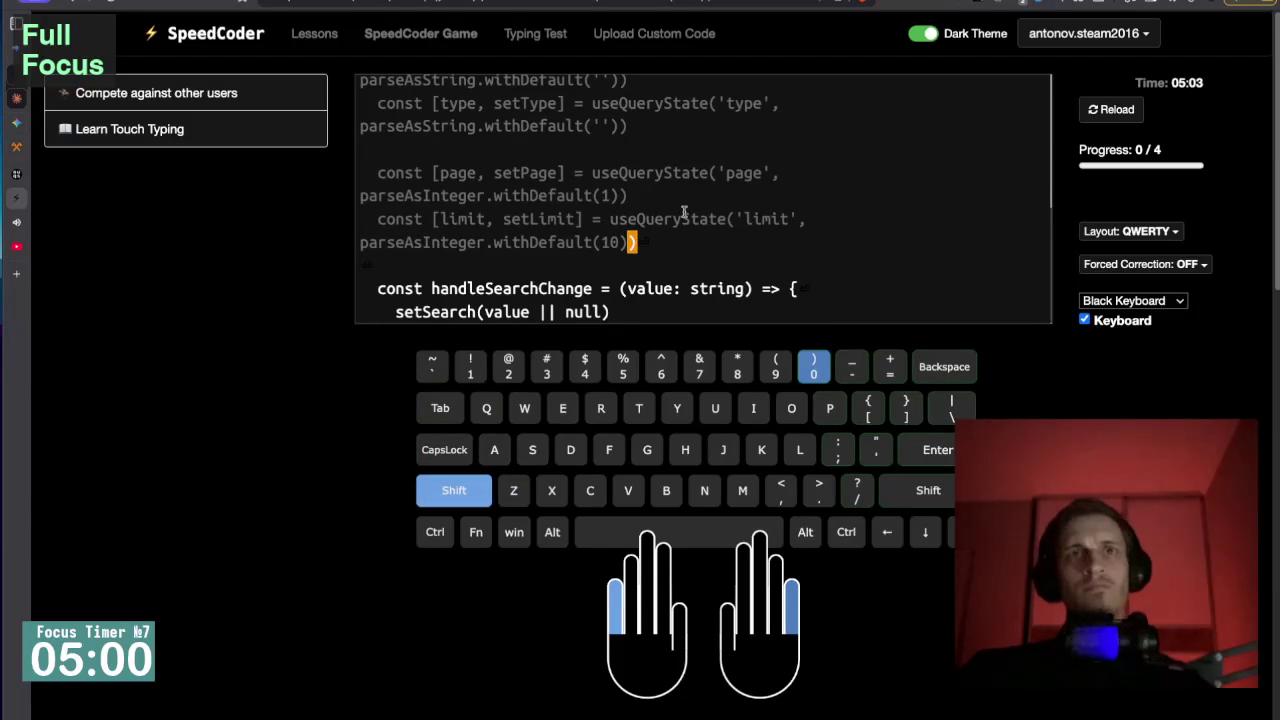
pyautogui.write('))')
pyautogui.press('Return')
pyautogui.write('co')
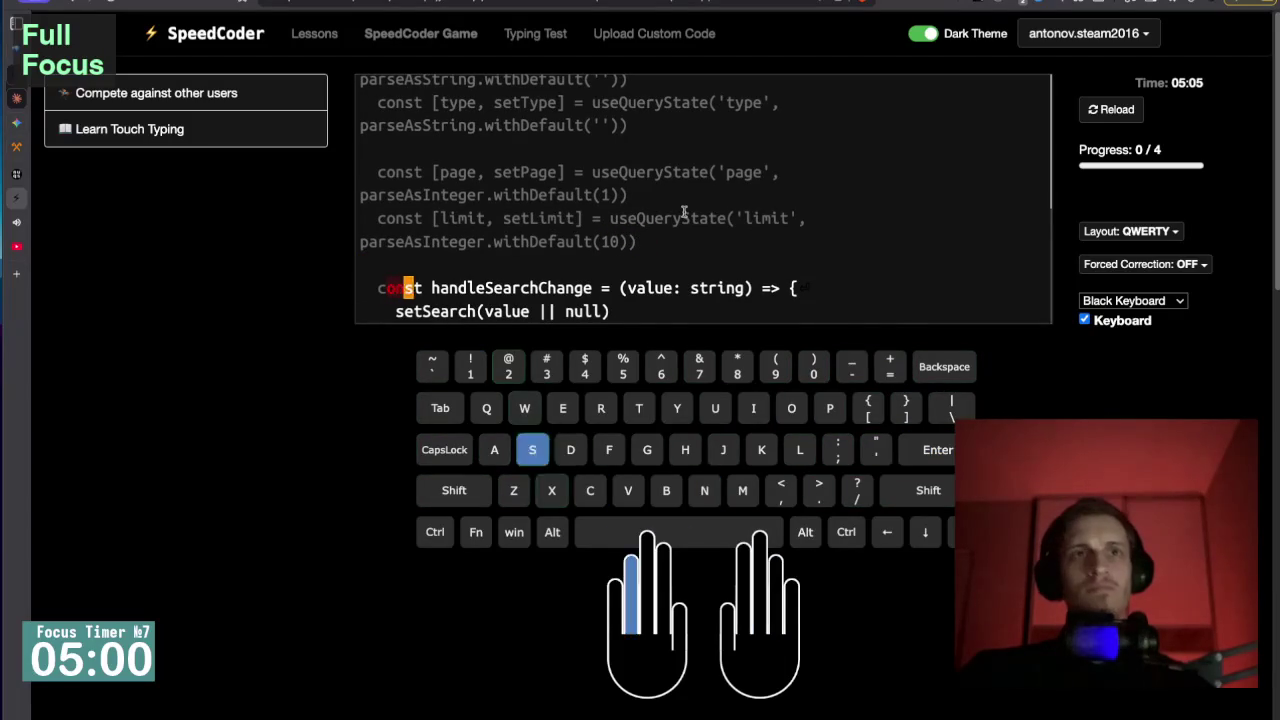
pyautogui.write('nst')
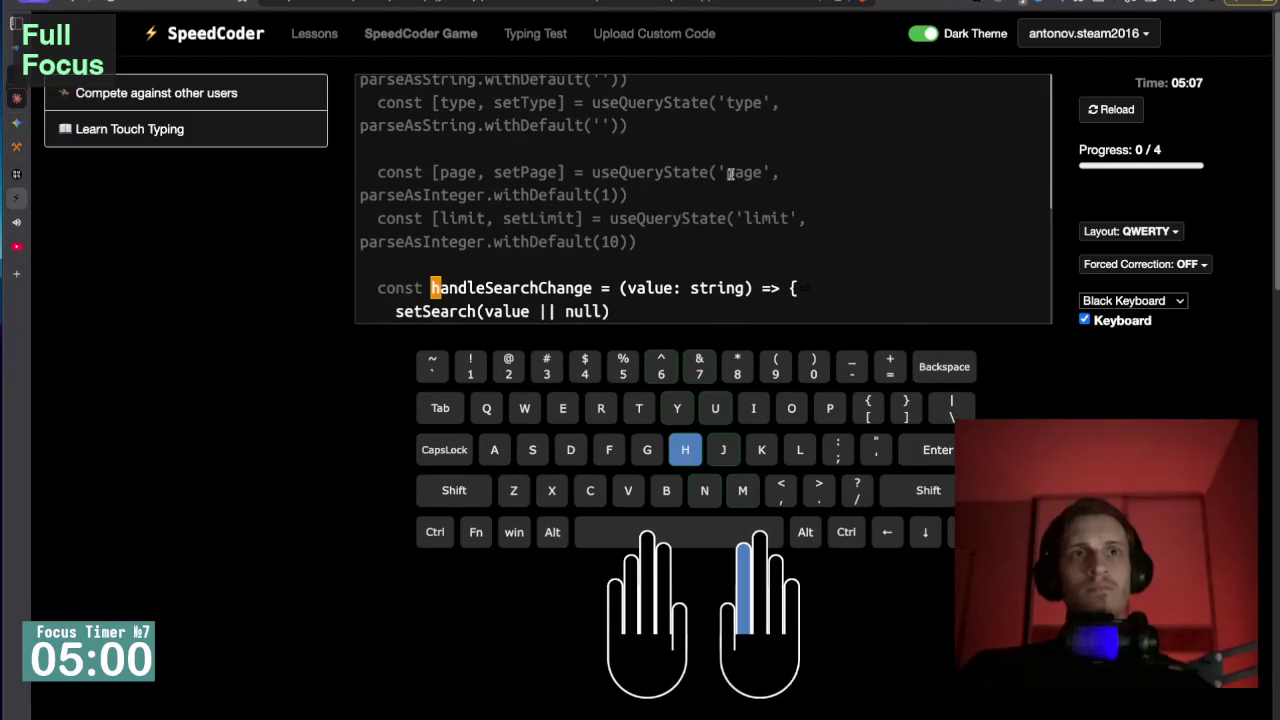
# Type the declaration 'handleSearchChange = (value: string) => {', correcting typos along the way.
pyautogui.scroll(-2, 668, 275)
pyautogui.scroll(1, 600, 250)
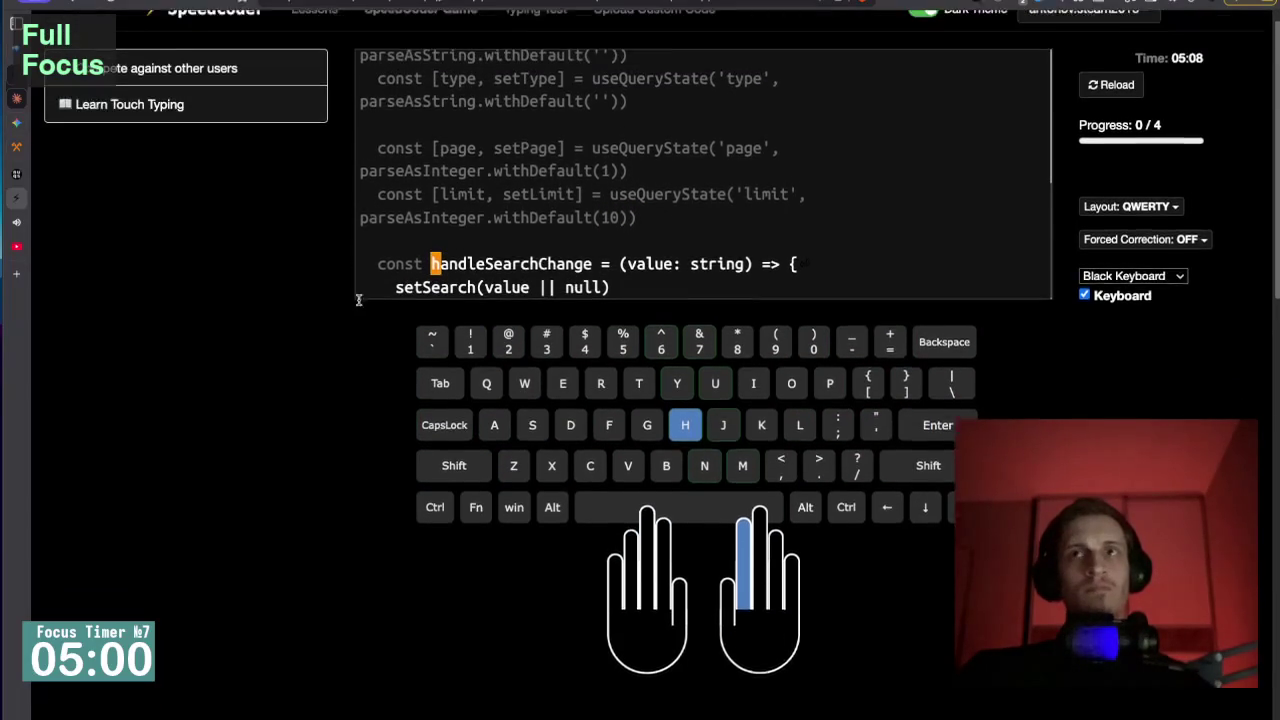
pyautogui.write('handleS')
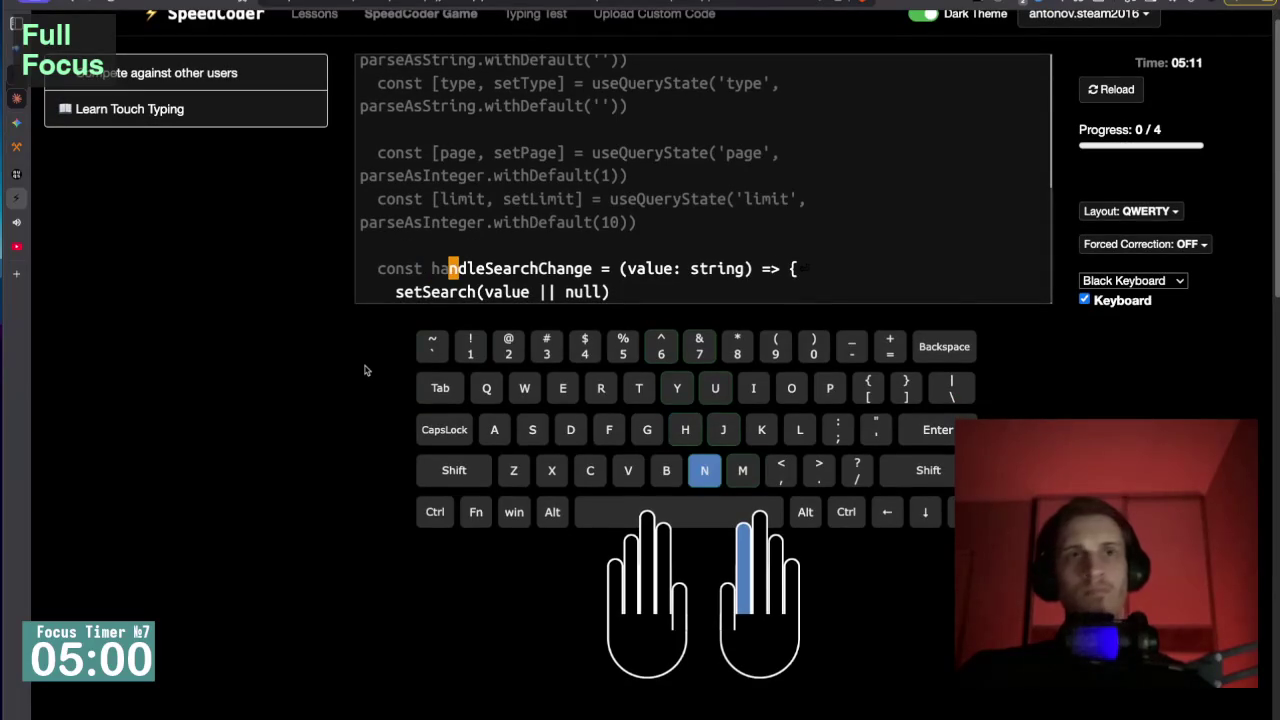
pyautogui.write('earch')
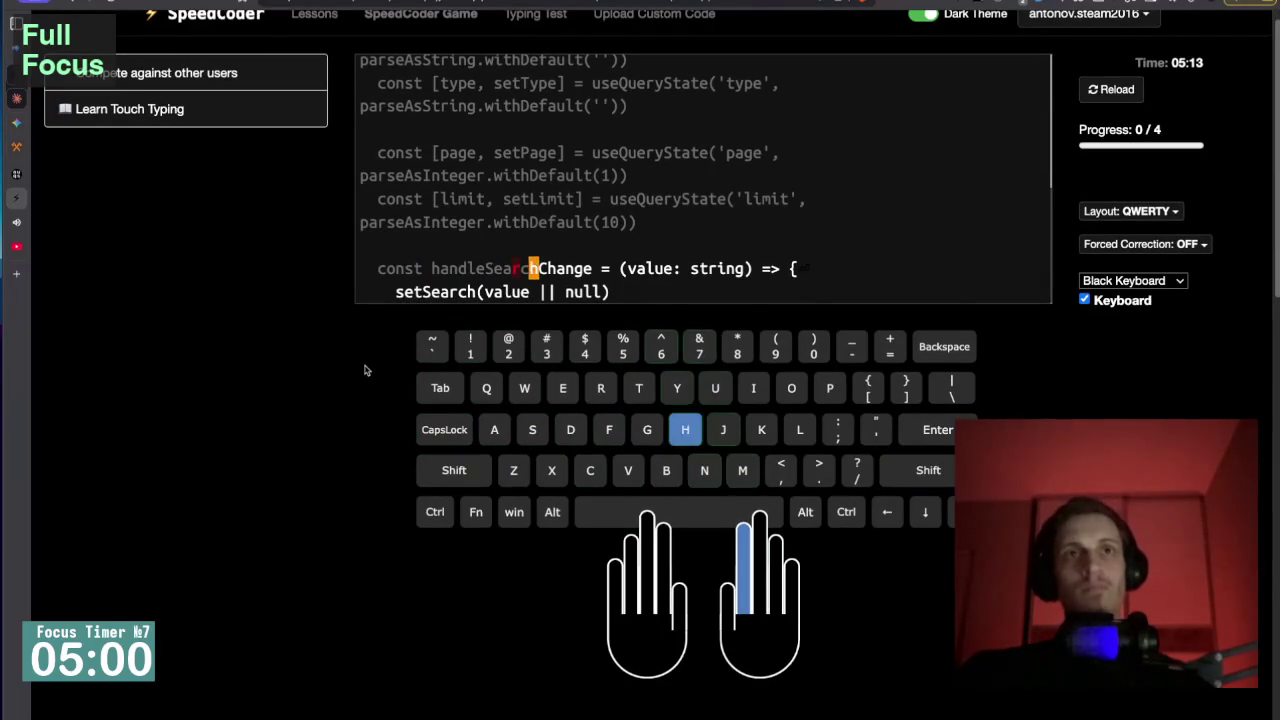
pyautogui.write('Change = ')
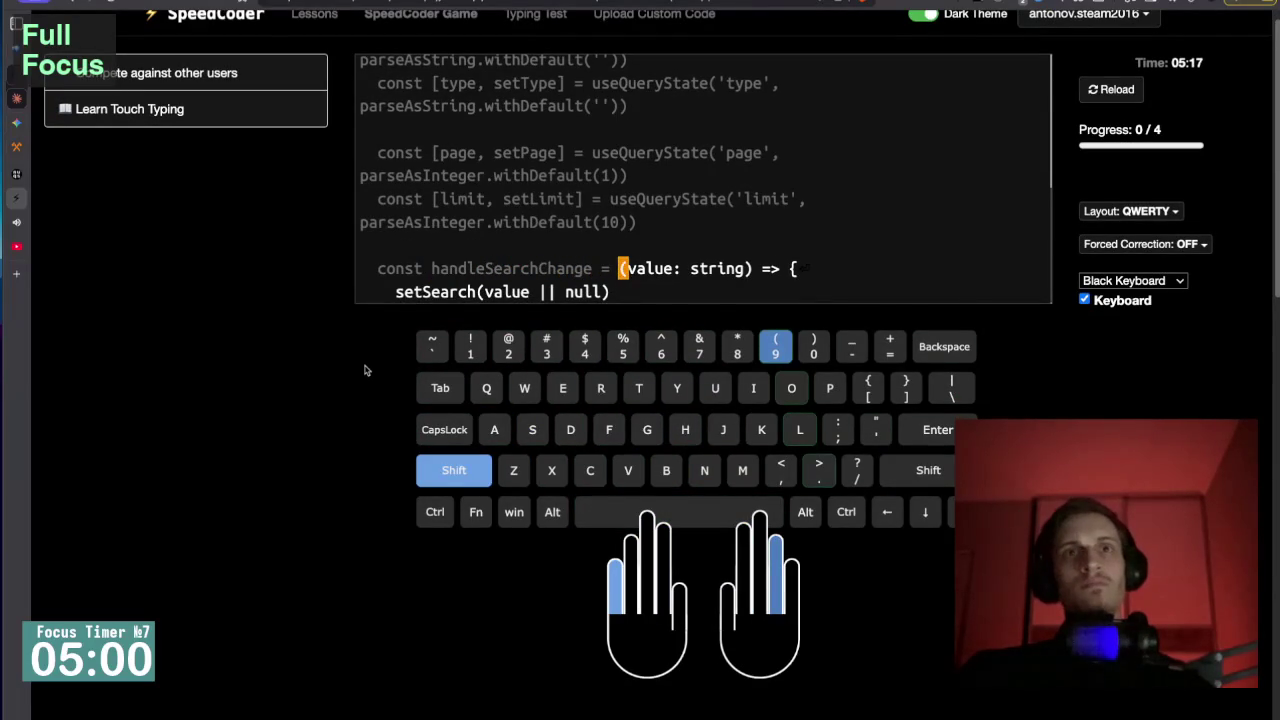
pyautogui.write('(value:')
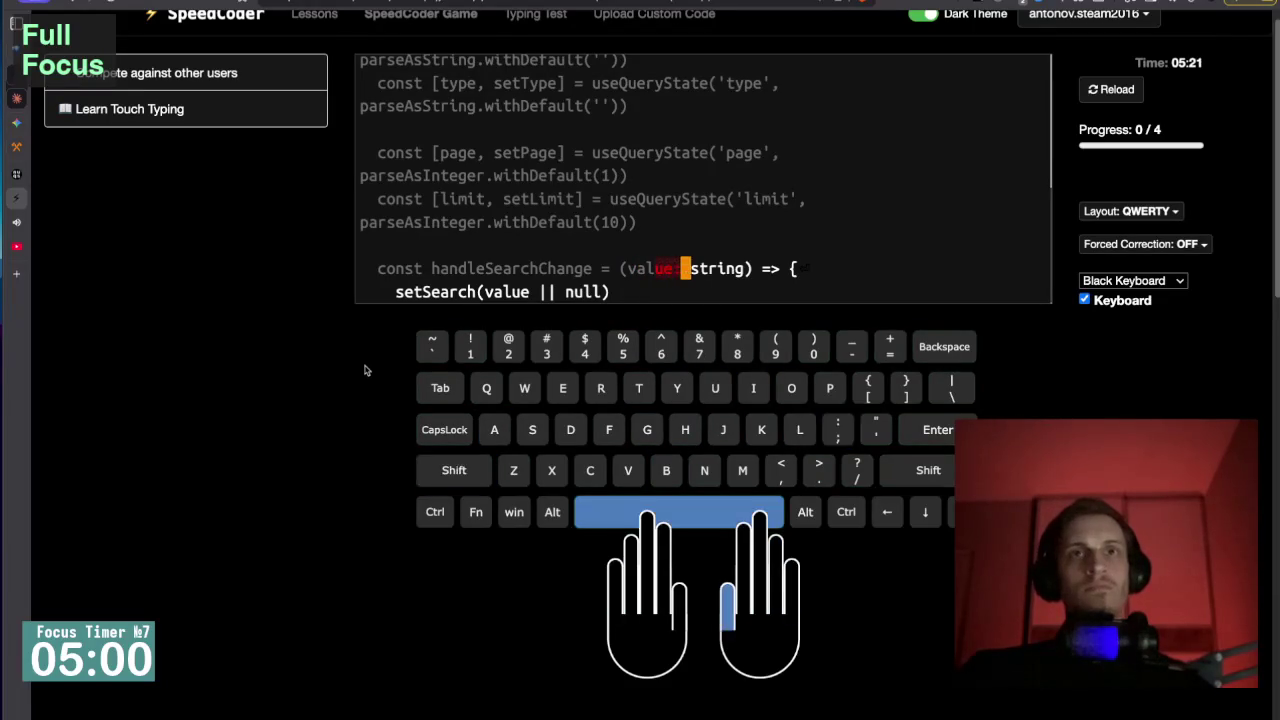
pyautogui.press('BackSpace')
pyautogui.press('BackSpace')
pyautogui.press('BackSpace')
pyautogui.write('ue: string')
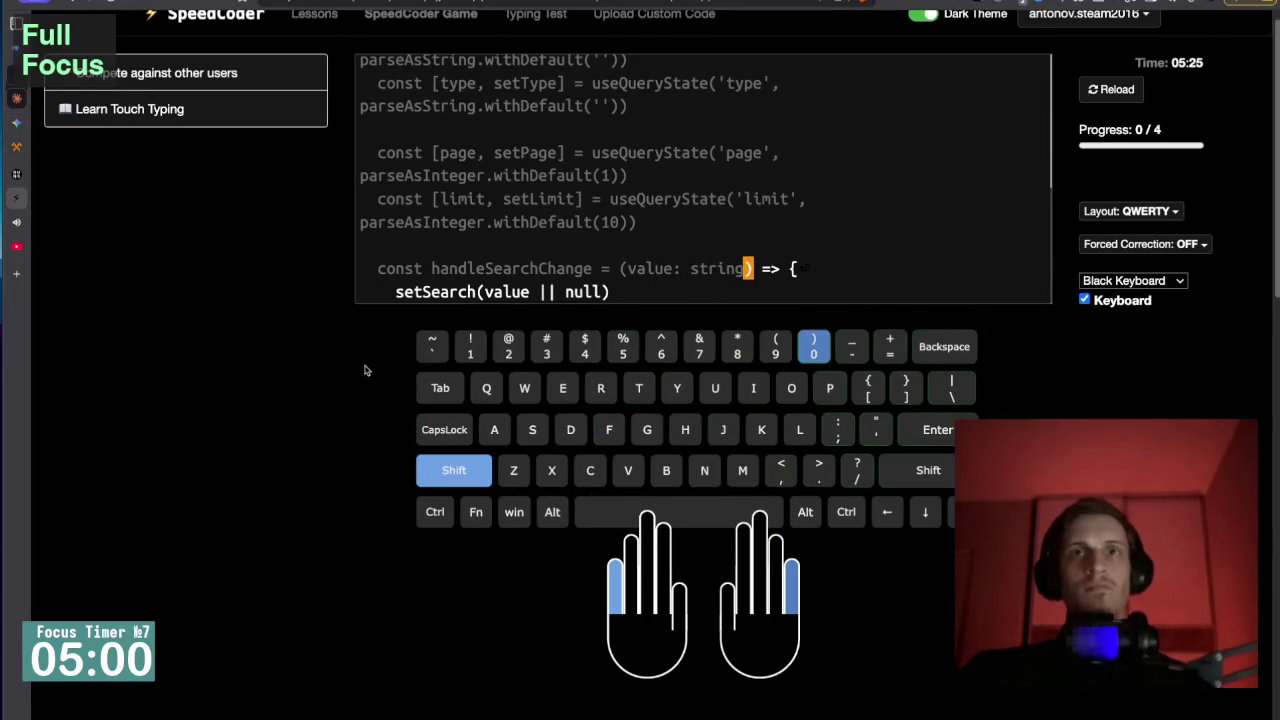
pyautogui.write(')')
pyautogui.press('BackSpace')
pyautogui.write(')')
pyautogui.press('BackSpace')
pyautogui.write(')')
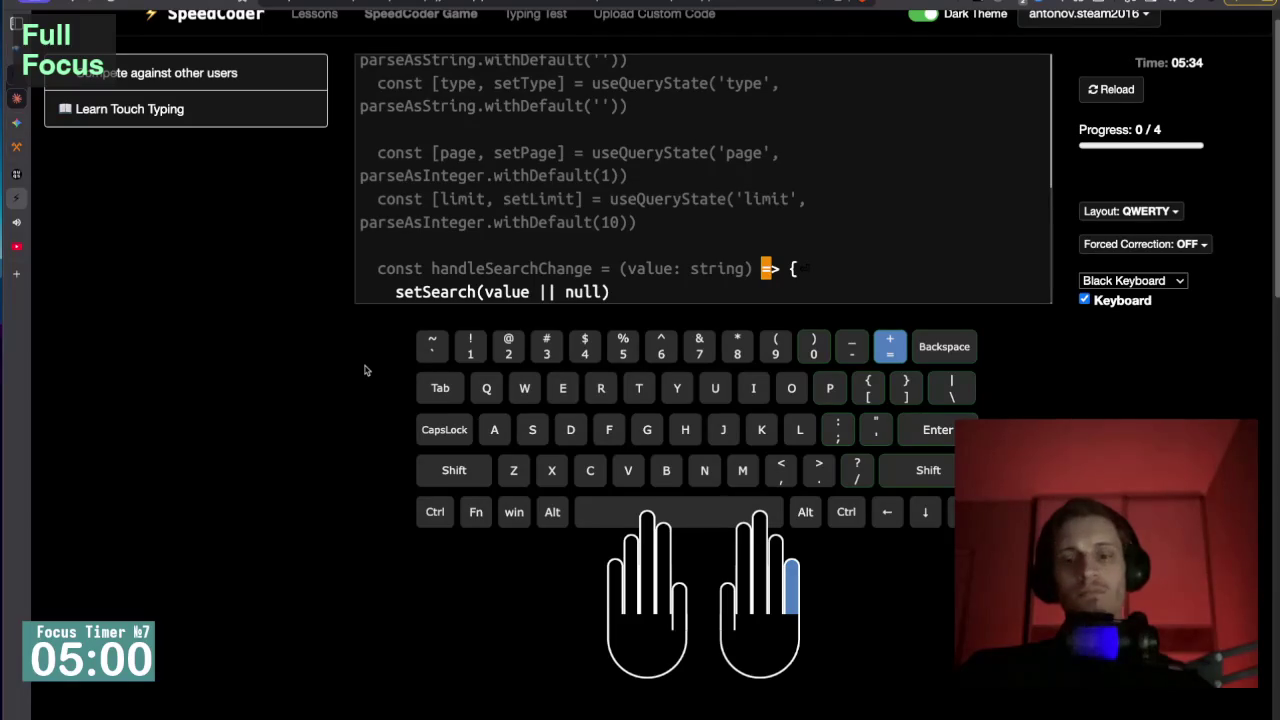
pyautogui.write('=> {')
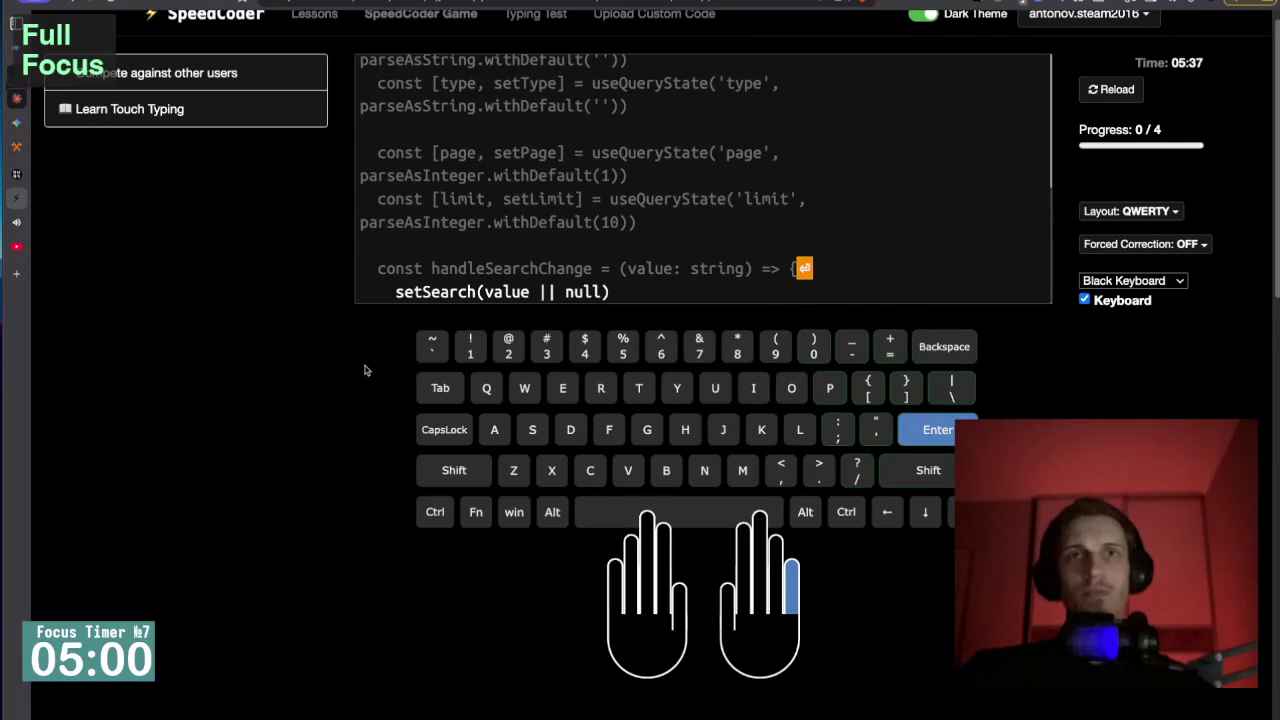
pyautogui.press('Return')
# Type 'setSearch(value || null)' to finish at 23 WPM, 100% accuracy, and advance.
pyautogui.write('setSea')
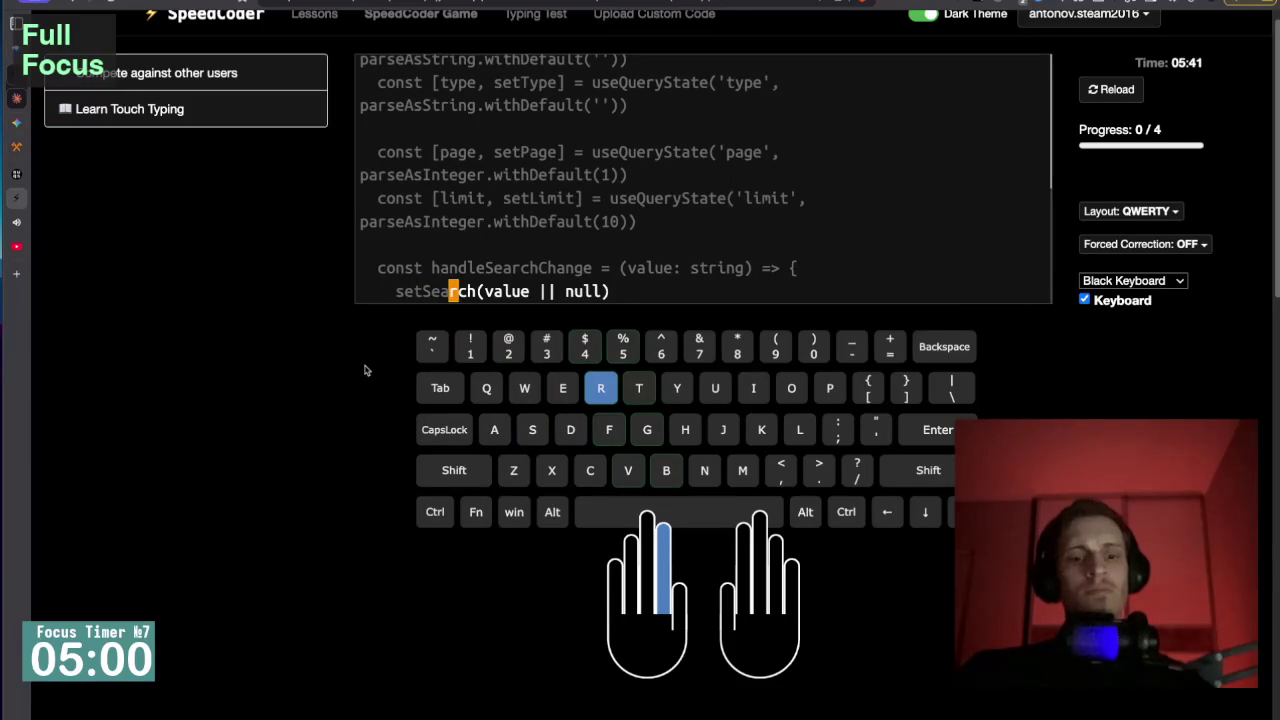
pyautogui.write('rch(')
pyautogui.press('BackSpace')
pyautogui.write('(valu')
pyautogui.press('BackSpace')
pyautogui.write('ue ')
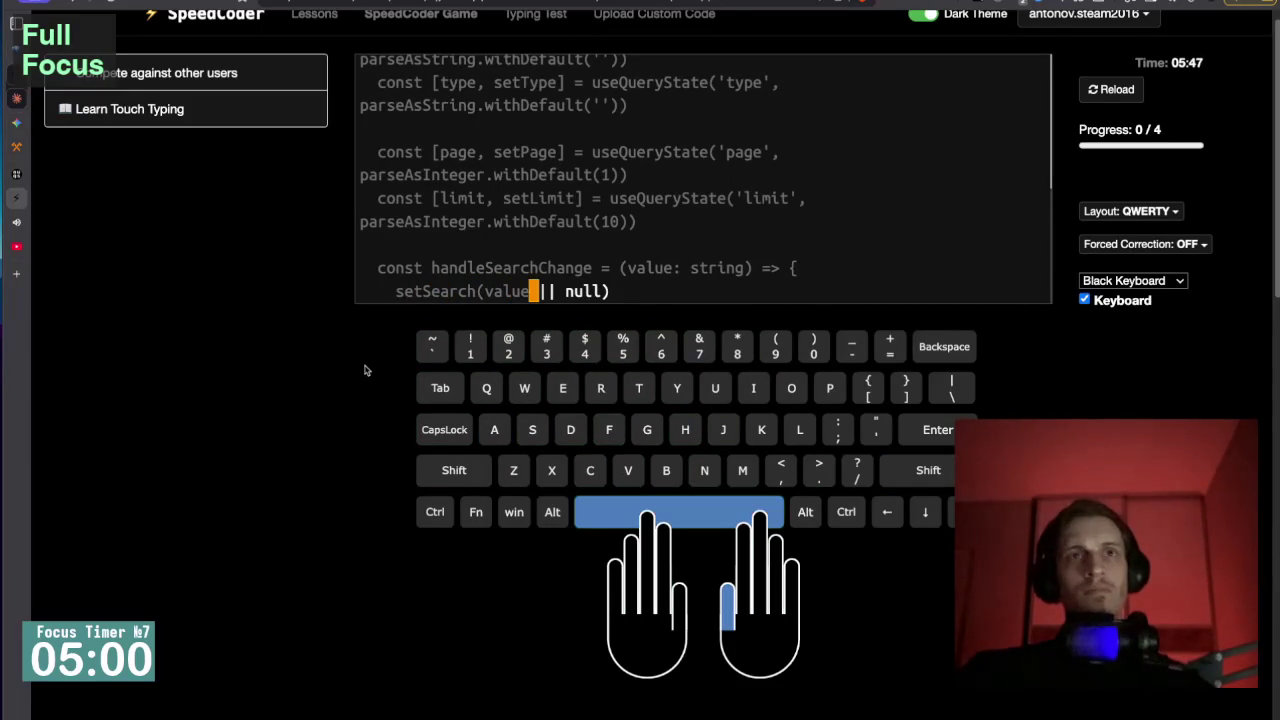
pyautogui.write('\\')
pyautogui.press('BackSpace')
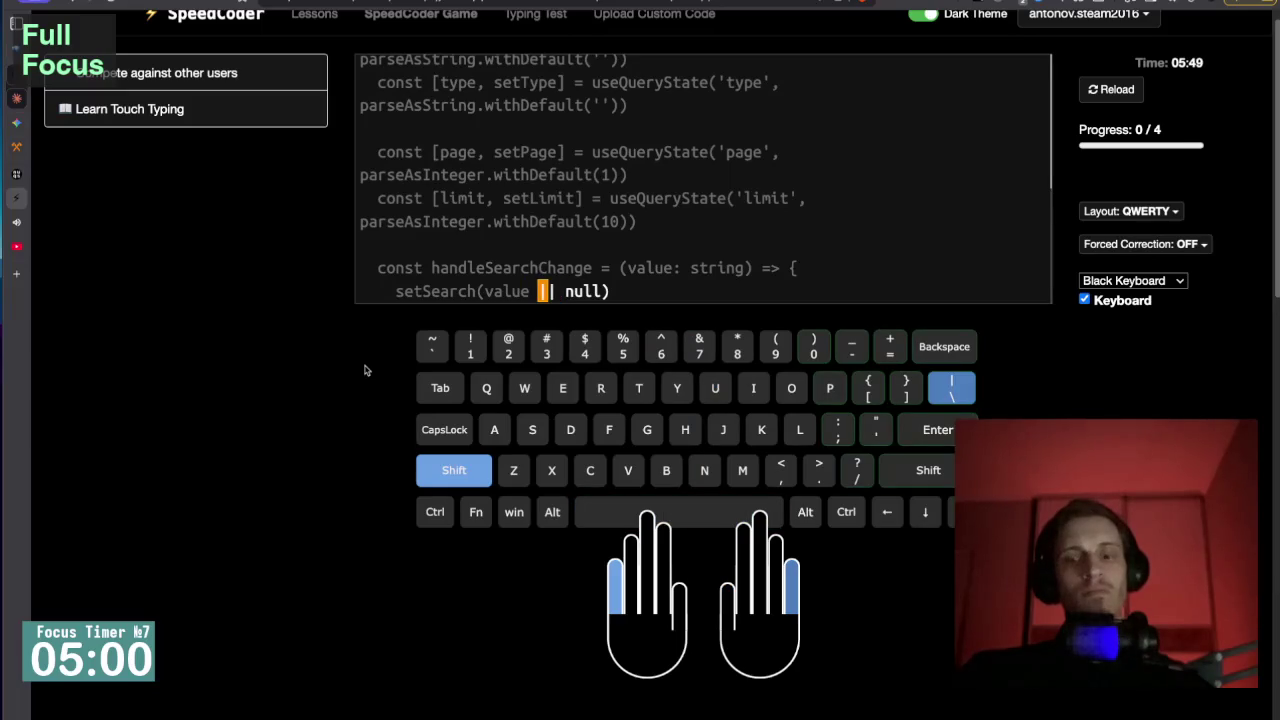
pyautogui.write('|| null)')
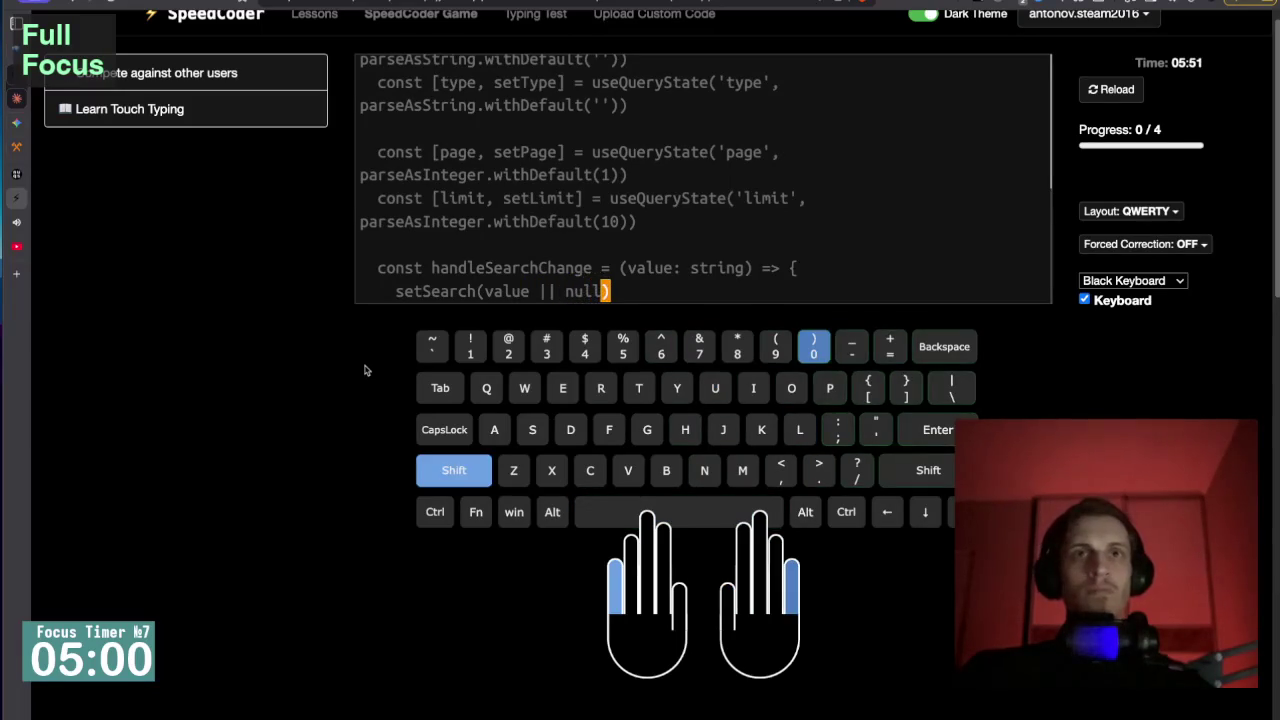
pyautogui.scroll(-4, 365, 370)
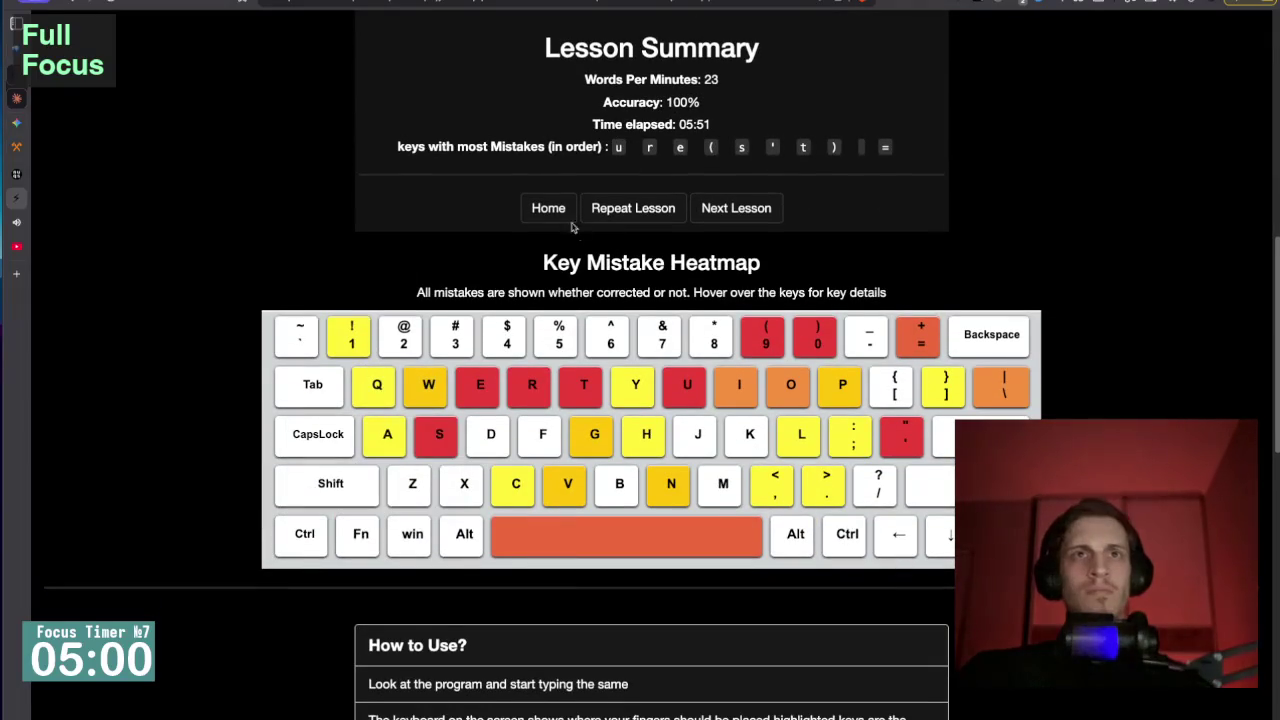
pyautogui.click(738, 211)
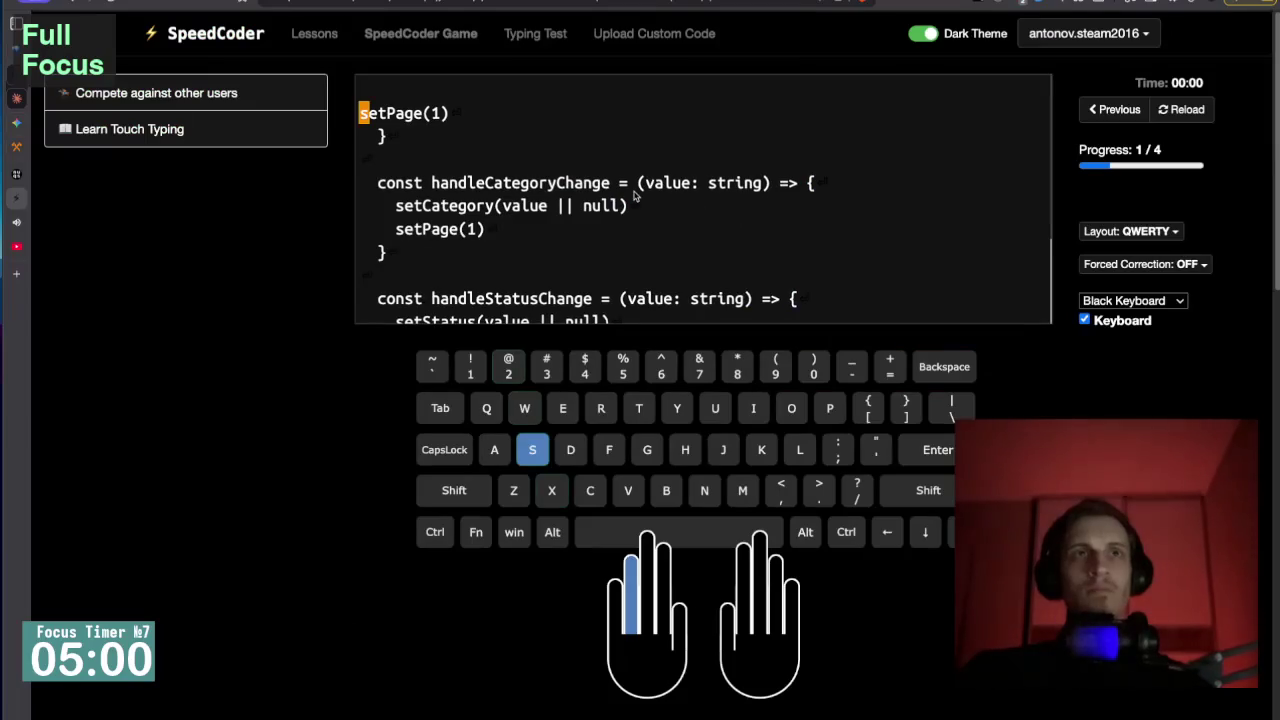
# Type setPage(1), the closing brace, and the handleCategoryChange = (value: string) => { declaration.
pyautogui.write('setPage')
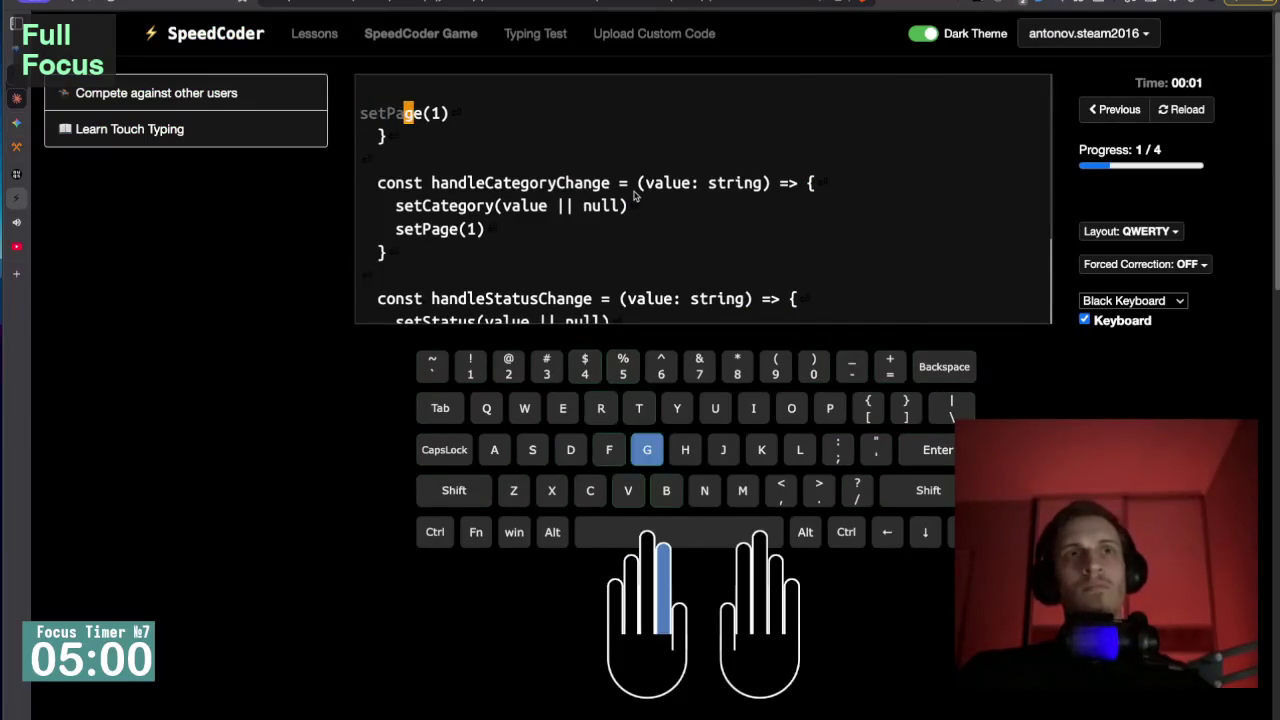
pyautogui.write('(1)')
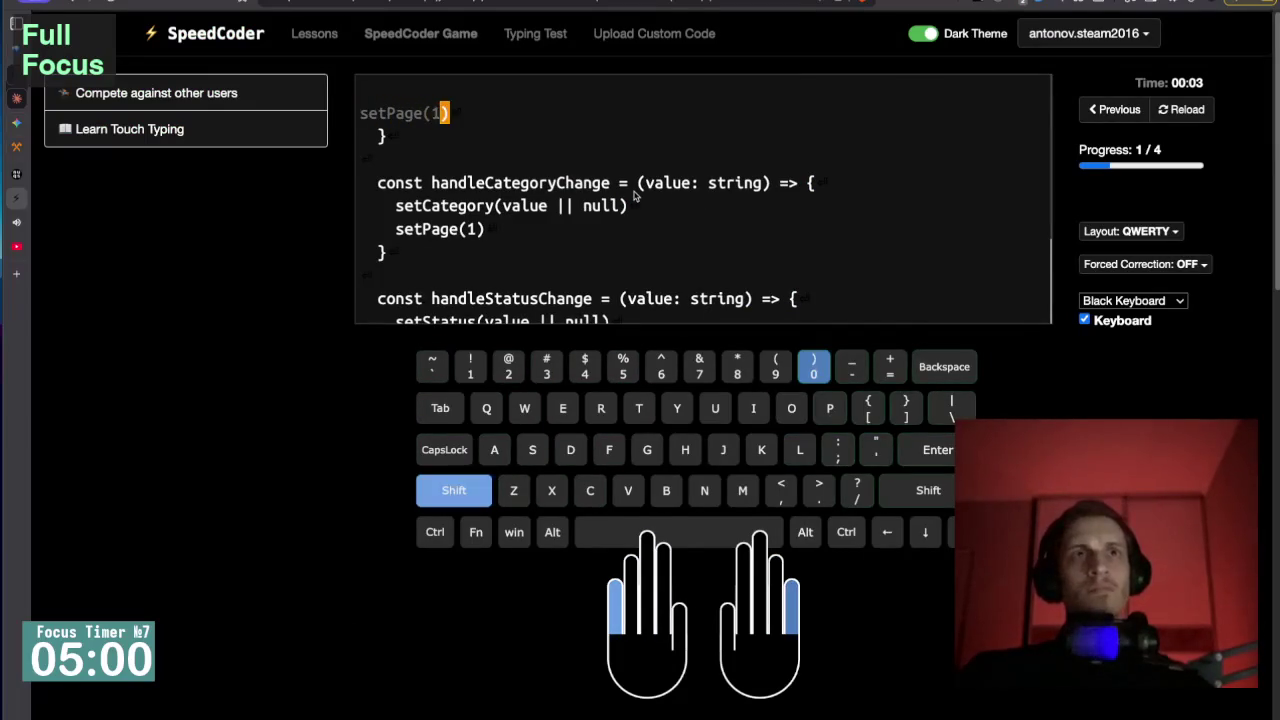
pyautogui.press('Return')
pyautogui.write('}')
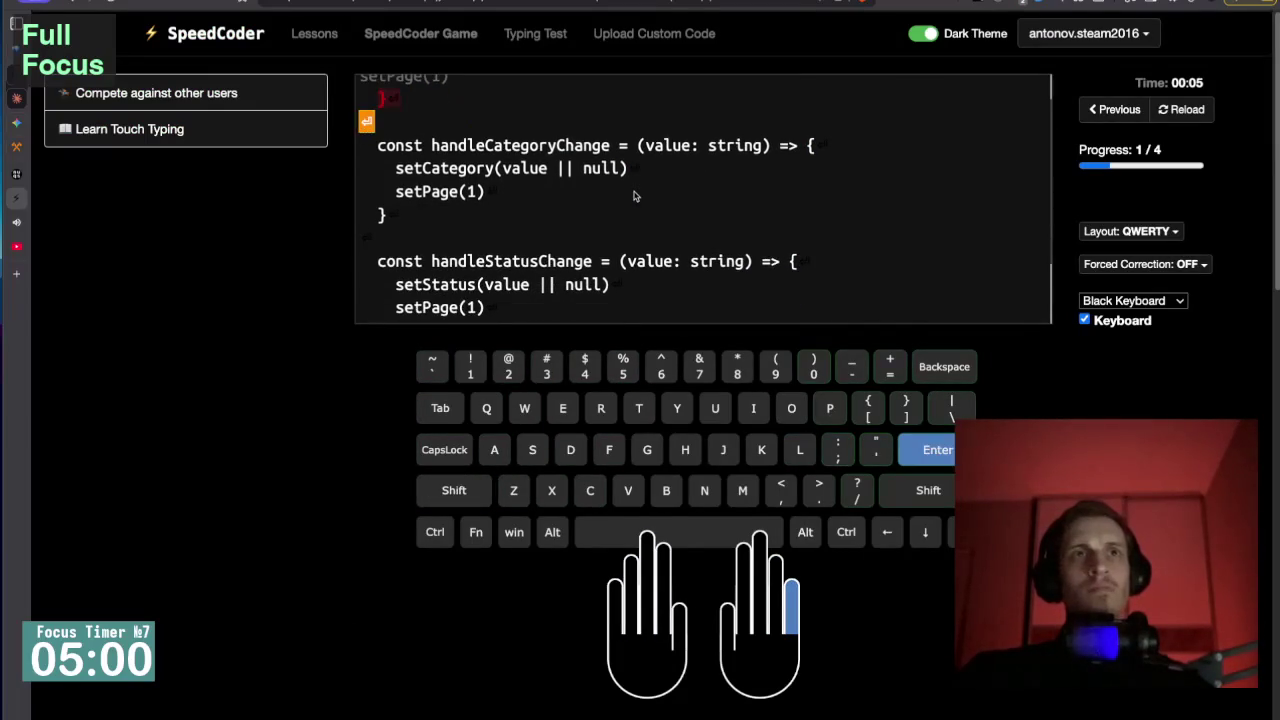
pyautogui.press('Return')
pyautogui.write('cons')
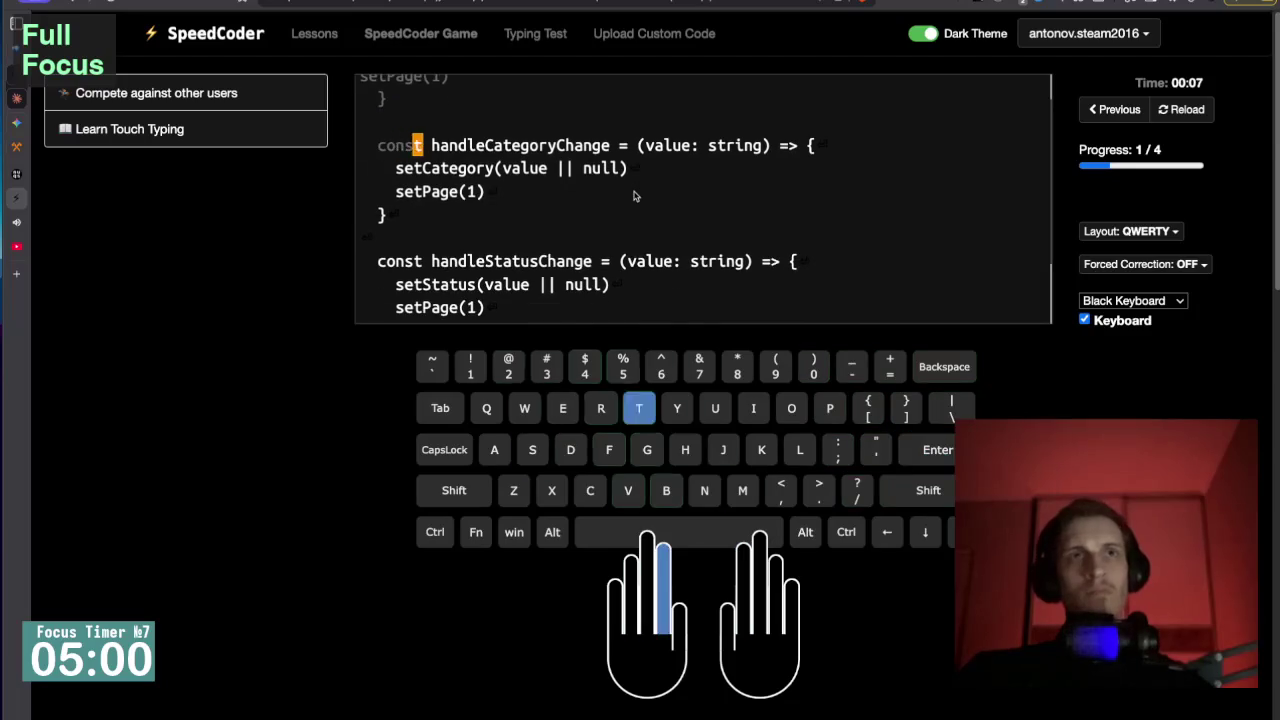
pyautogui.write('t handleCa')
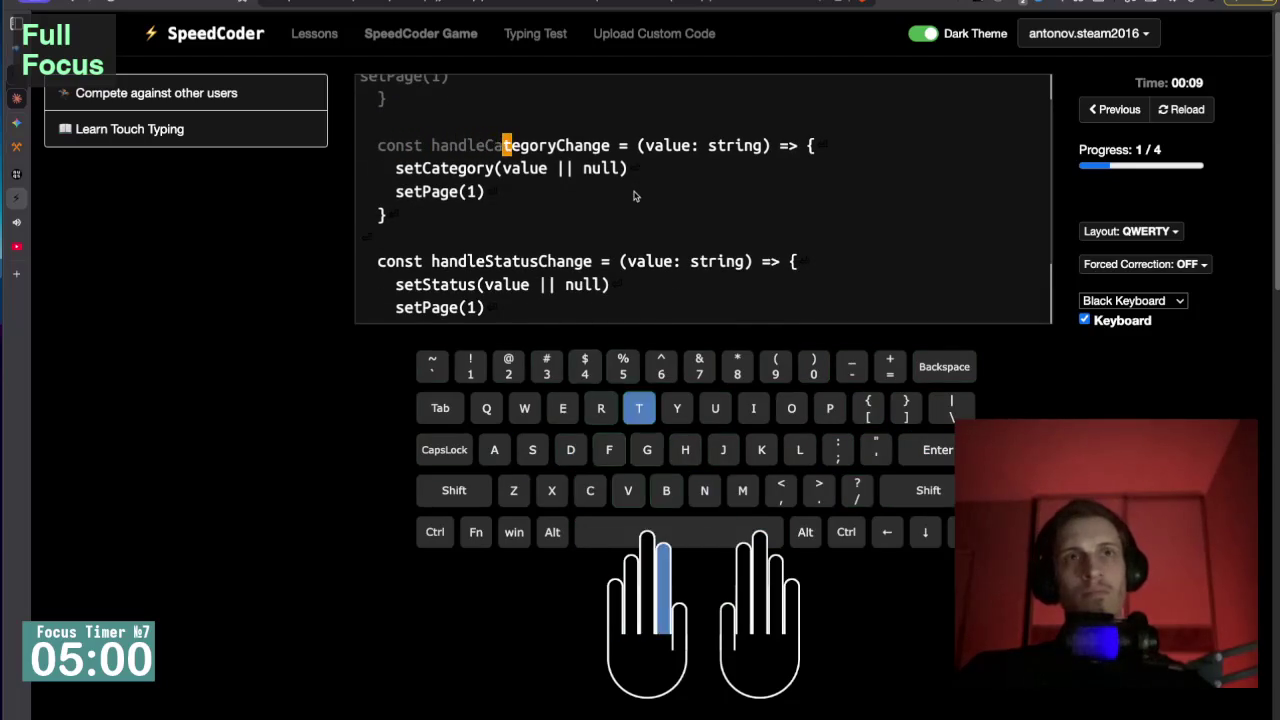
pyautogui.write('tegoryChan')
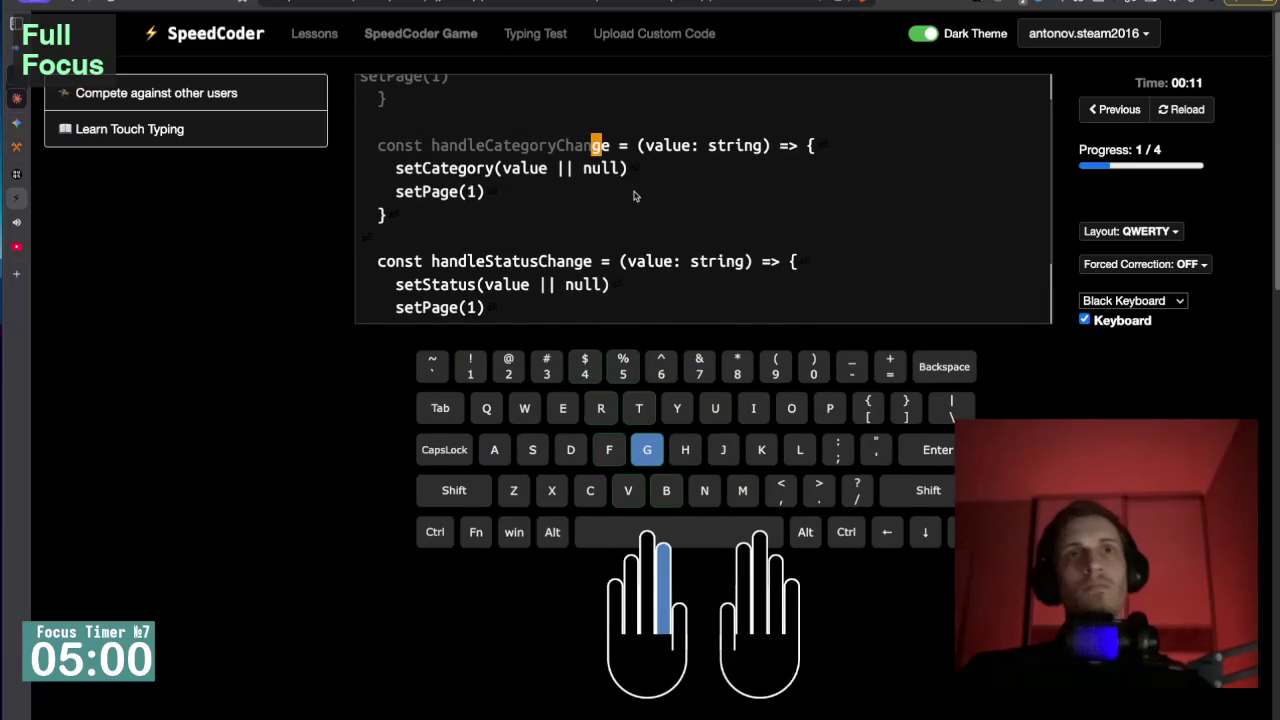
pyautogui.write('ge = (va')
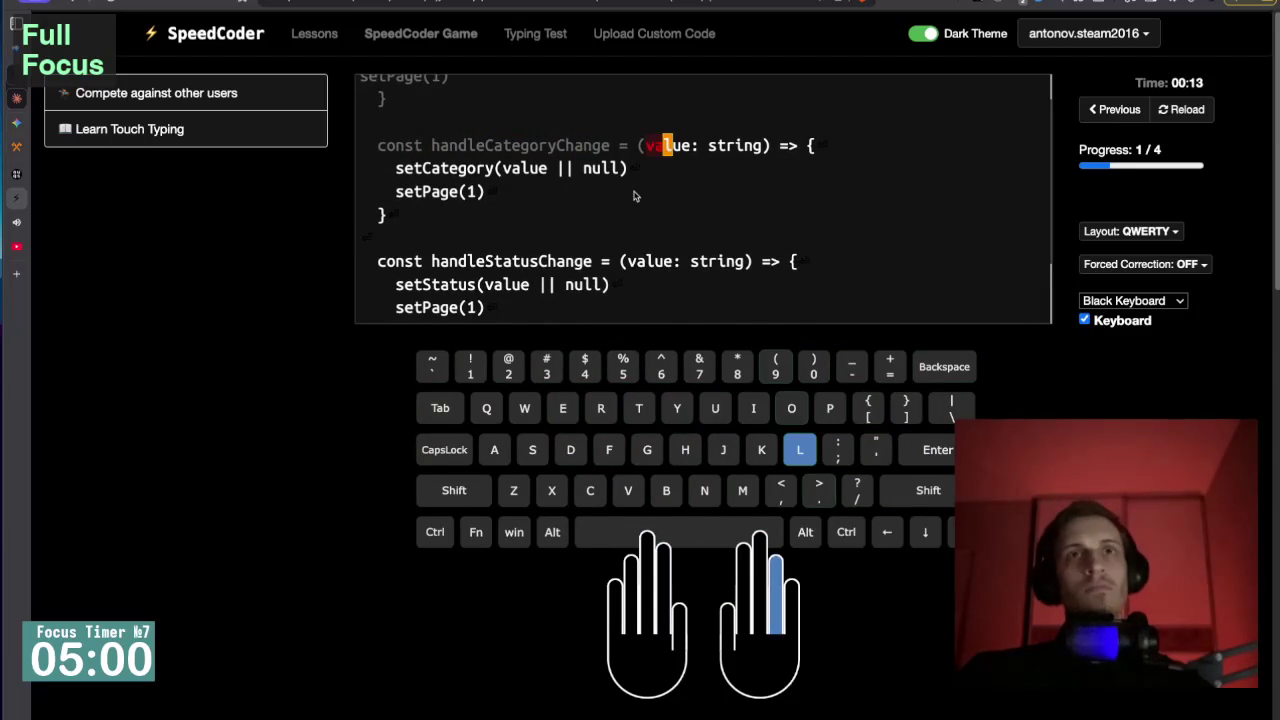
pyautogui.write('lue')
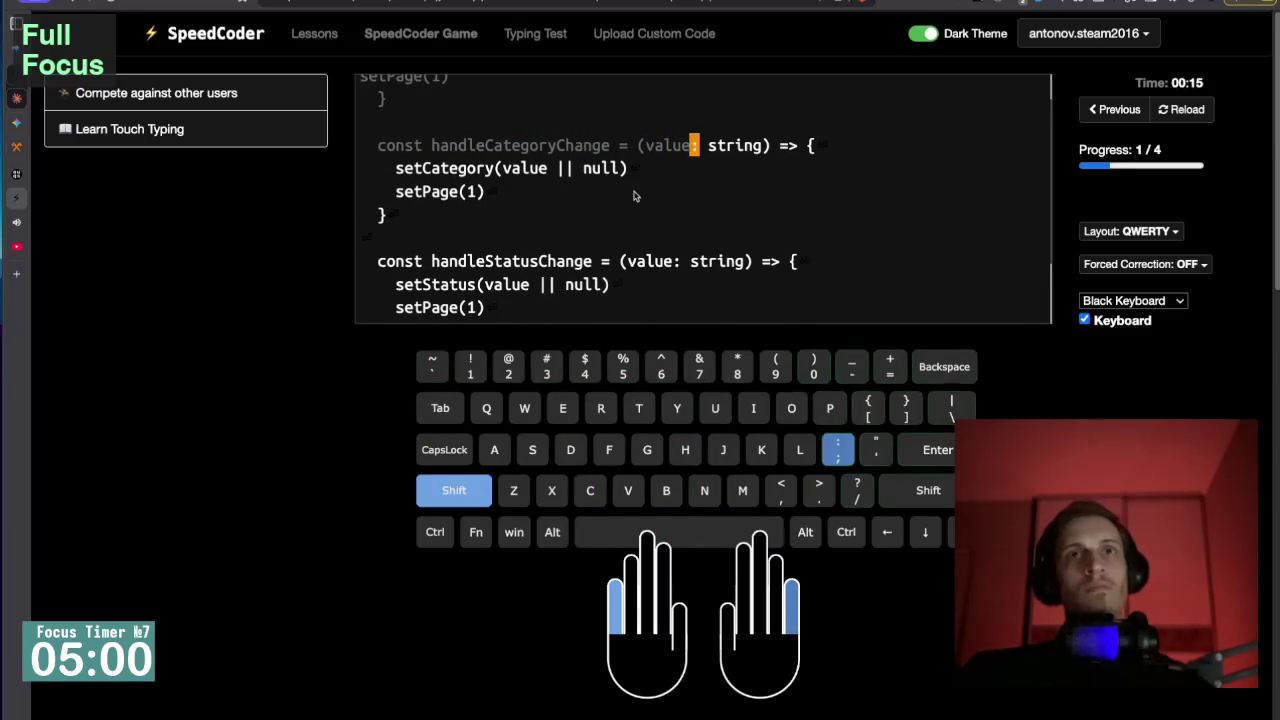
pyautogui.write(': strin')
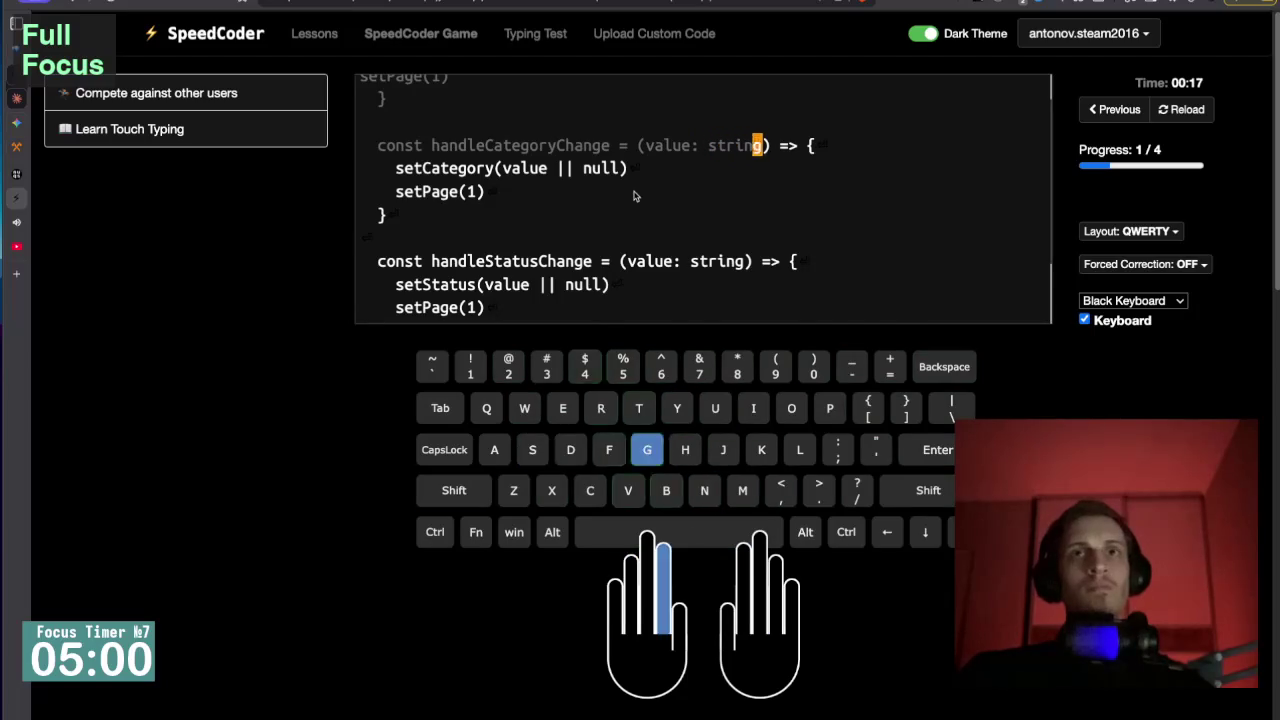
pyautogui.write('g) => {')
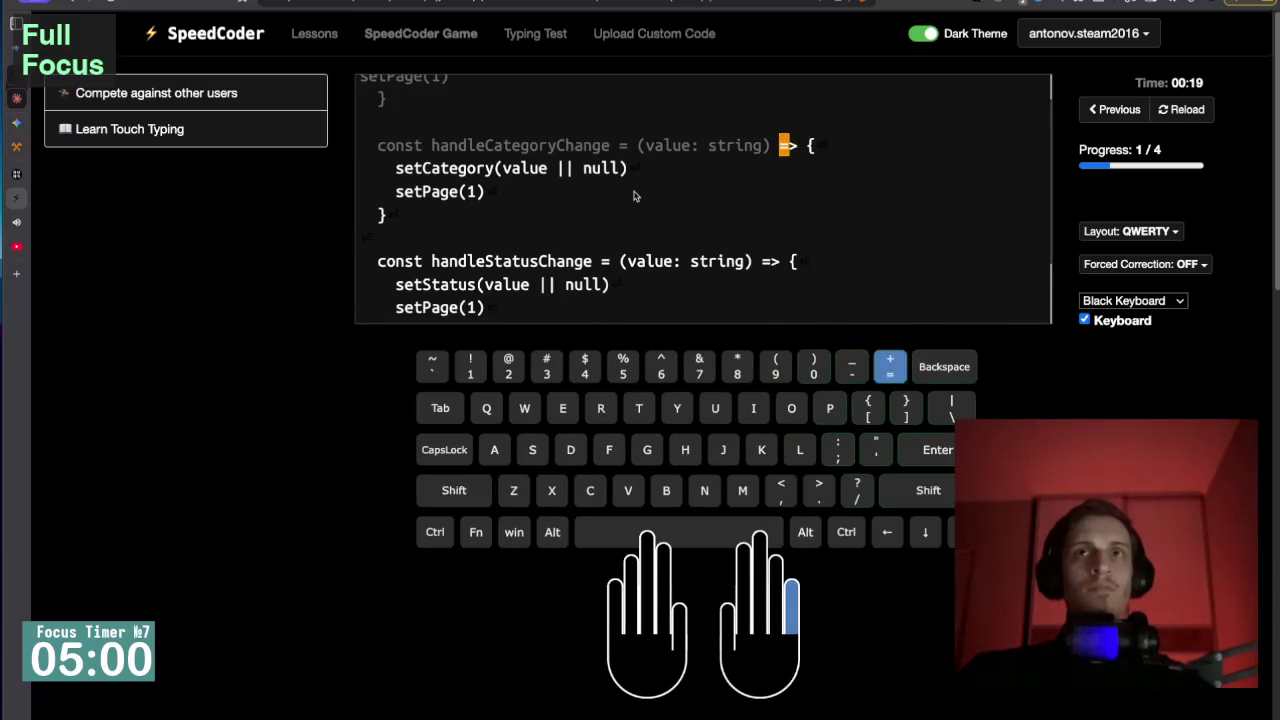
# Type setCategory(value || null), setPage(1) and the closing brace, fixing typos.
pyautogui.press('Return')
pyautogui.write('setCato')
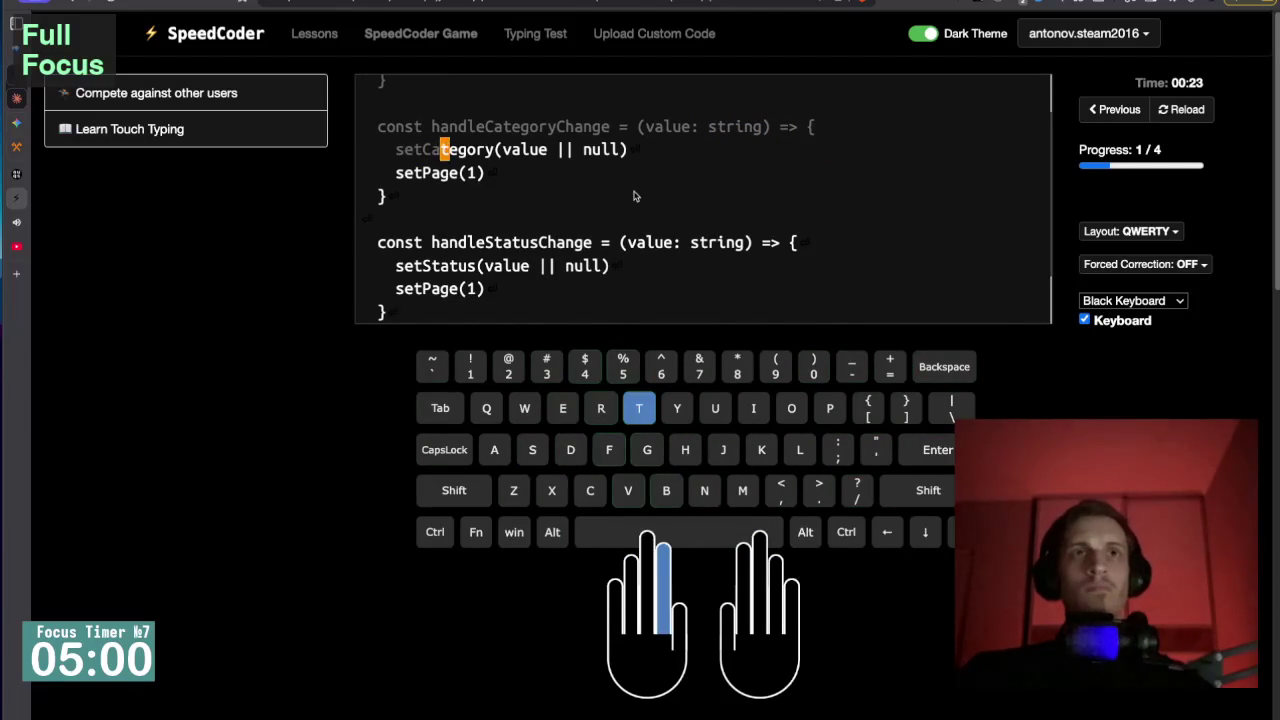
pyautogui.press('BackSpace')
pyautogui.write('egory')
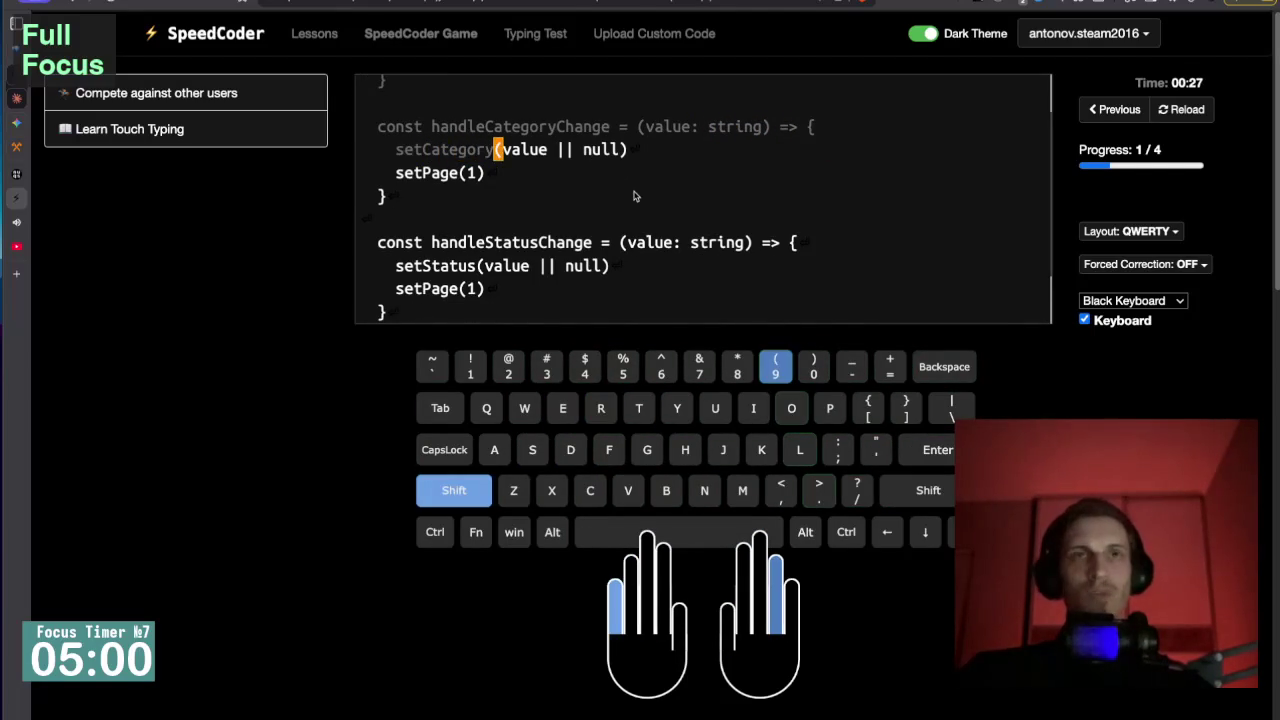
pyautogui.write('(va')
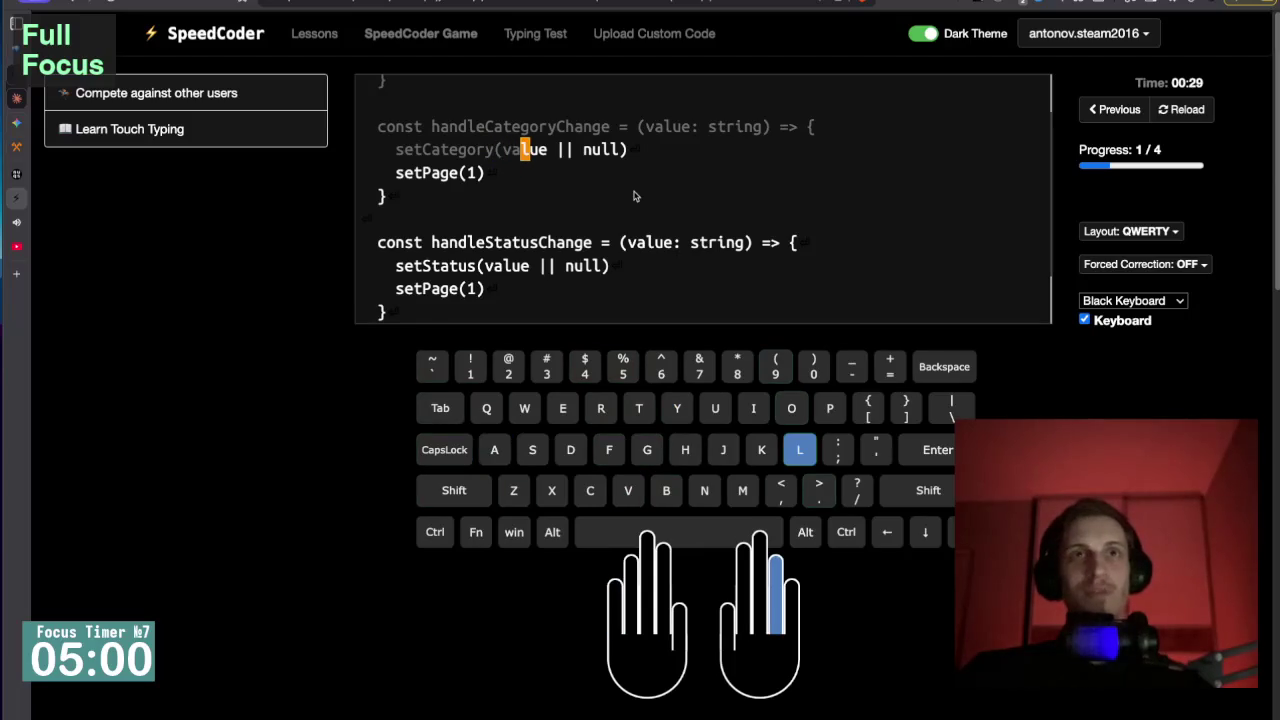
pyautogui.write('lue ')
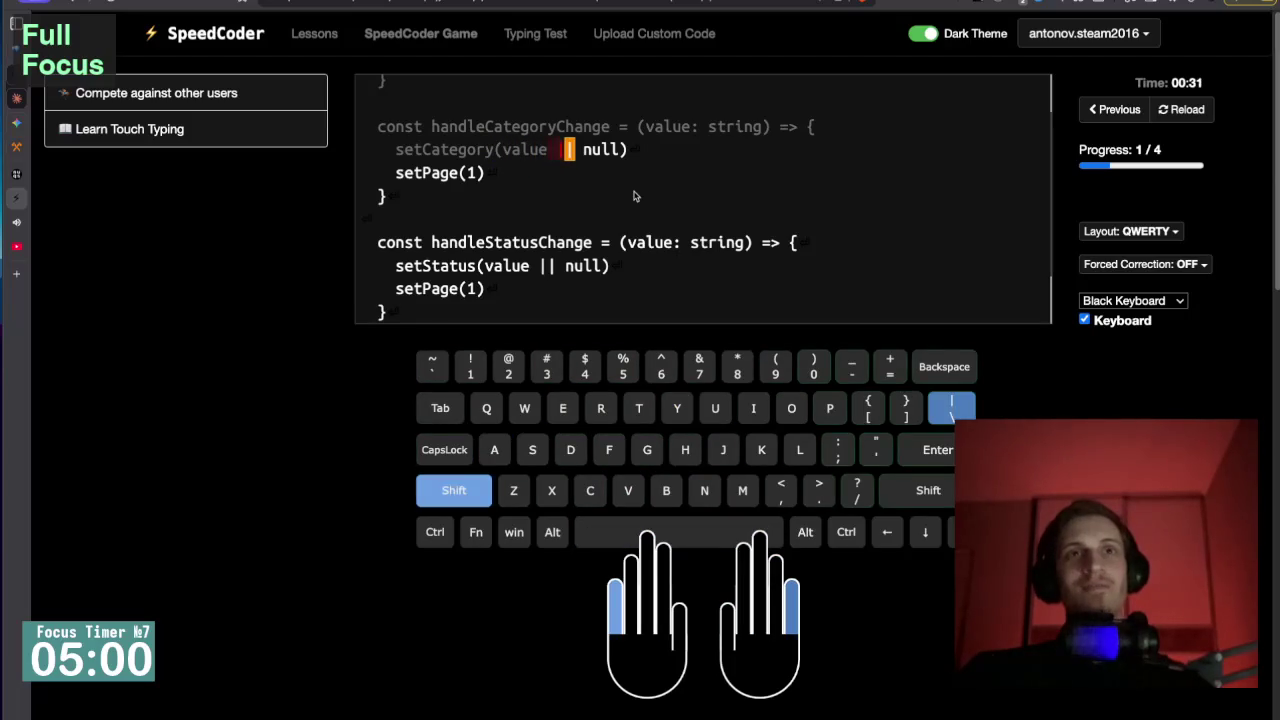
pyautogui.write('|| null)')
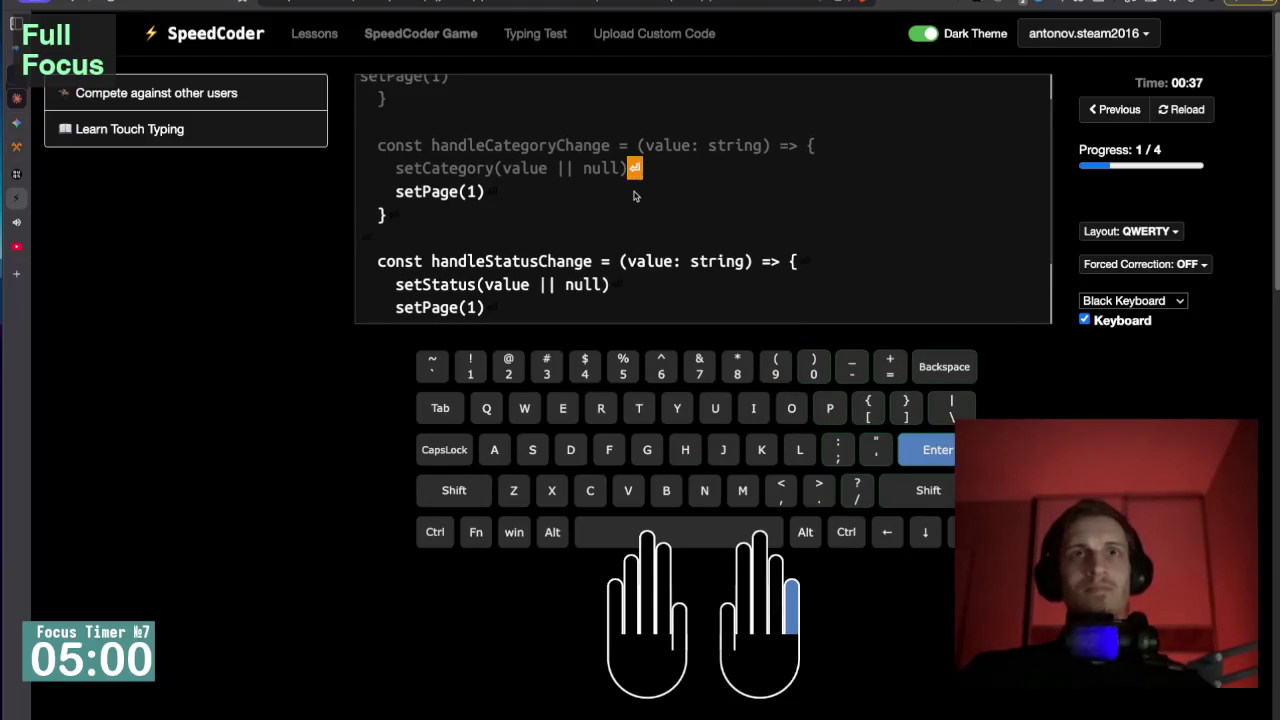
pyautogui.press('Return')
pyautogui.write('setP')
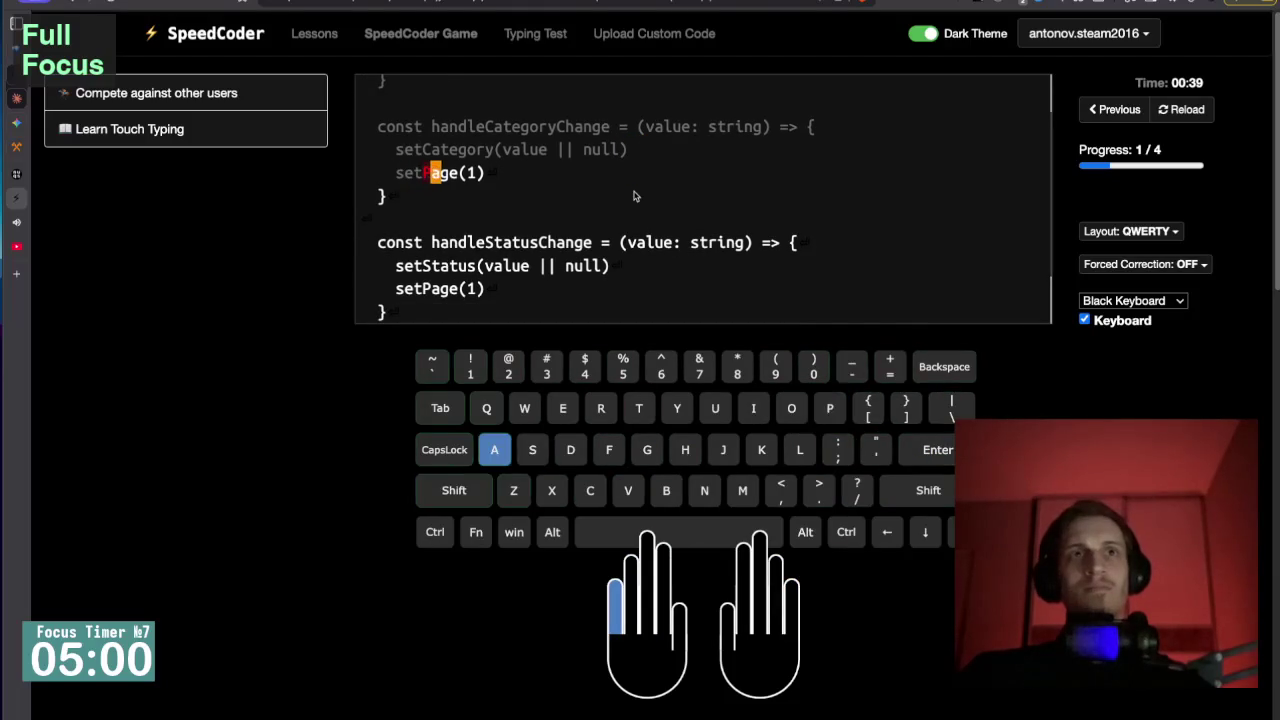
pyautogui.write('age')
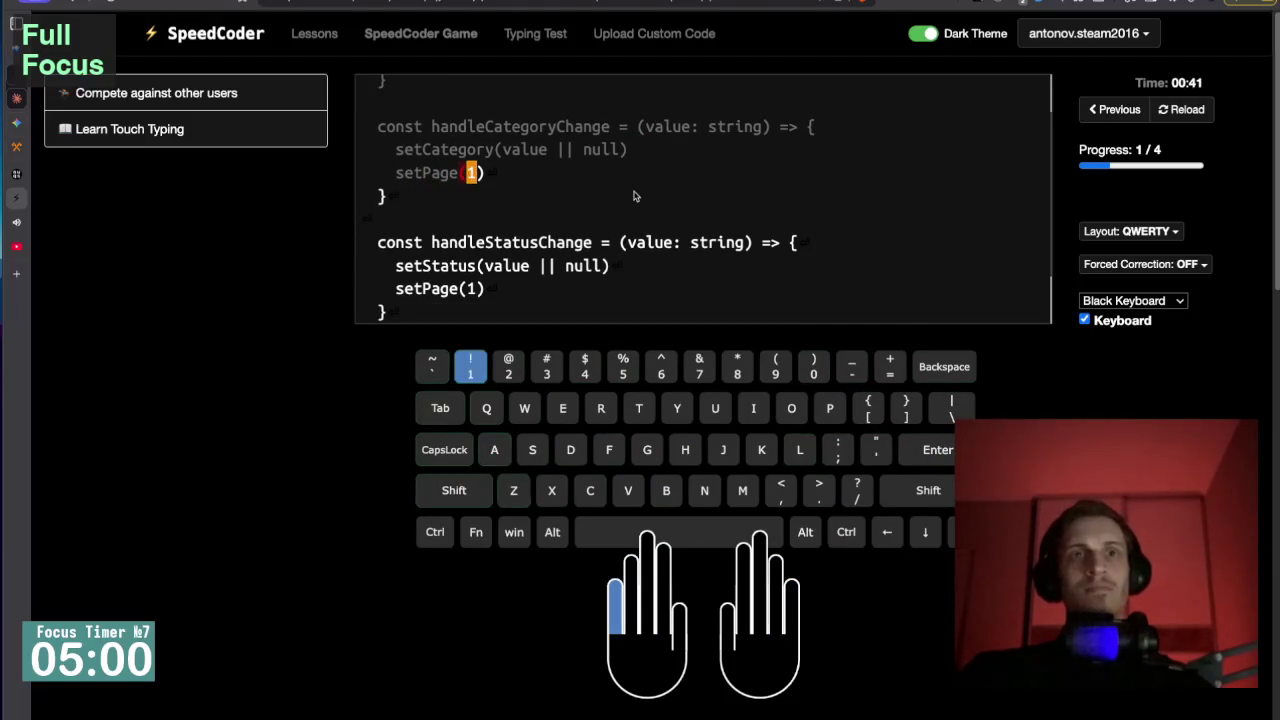
pyautogui.write('(1)')
pyautogui.press('Return')
pyautogui.write('}')
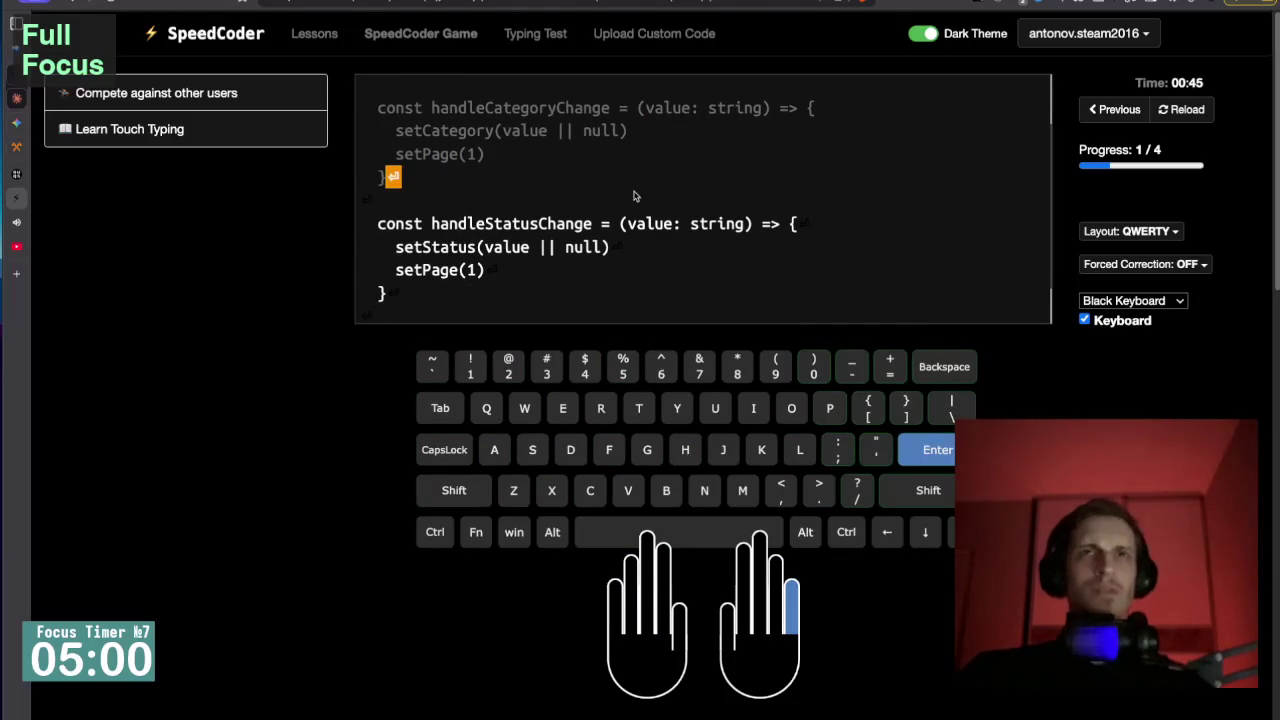
# Type 'const handleStatusChange = (value: string) => {' and 'setStatus(value || null)', fixing typos.
pyautogui.press('Return')
pyautogui.press('Return')
pyautogui.write('const ')
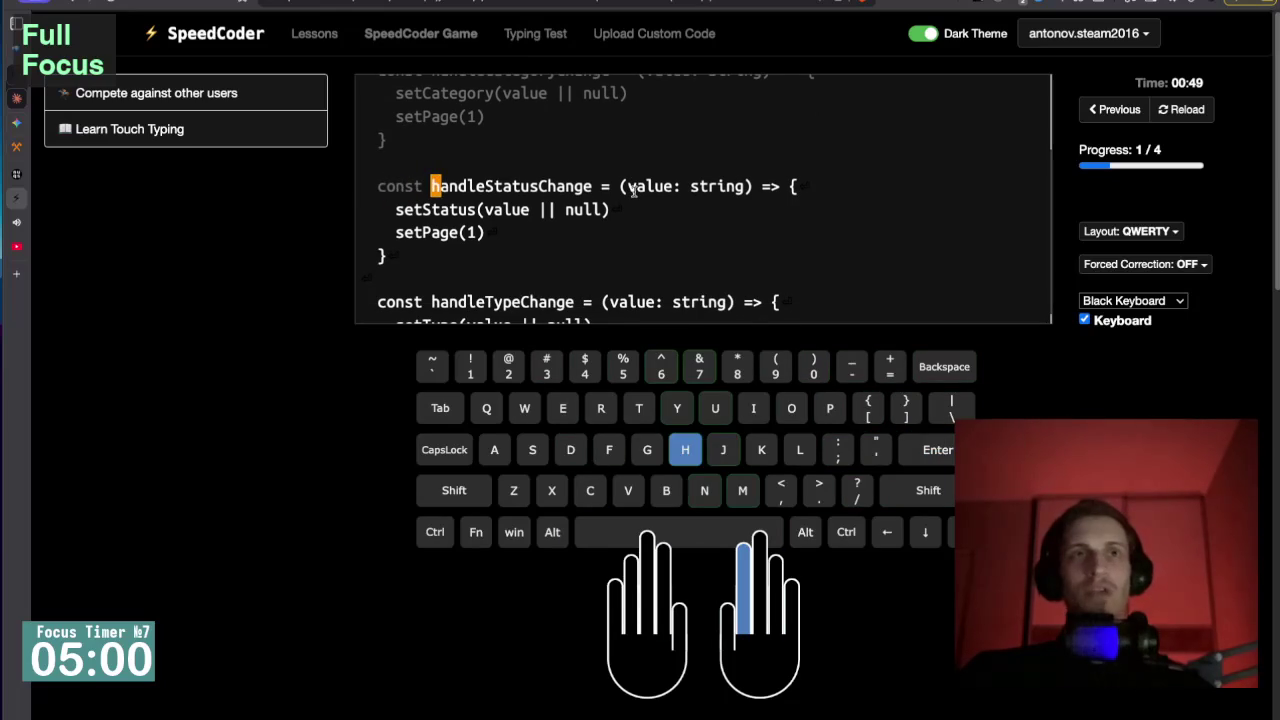
pyautogui.write('han')
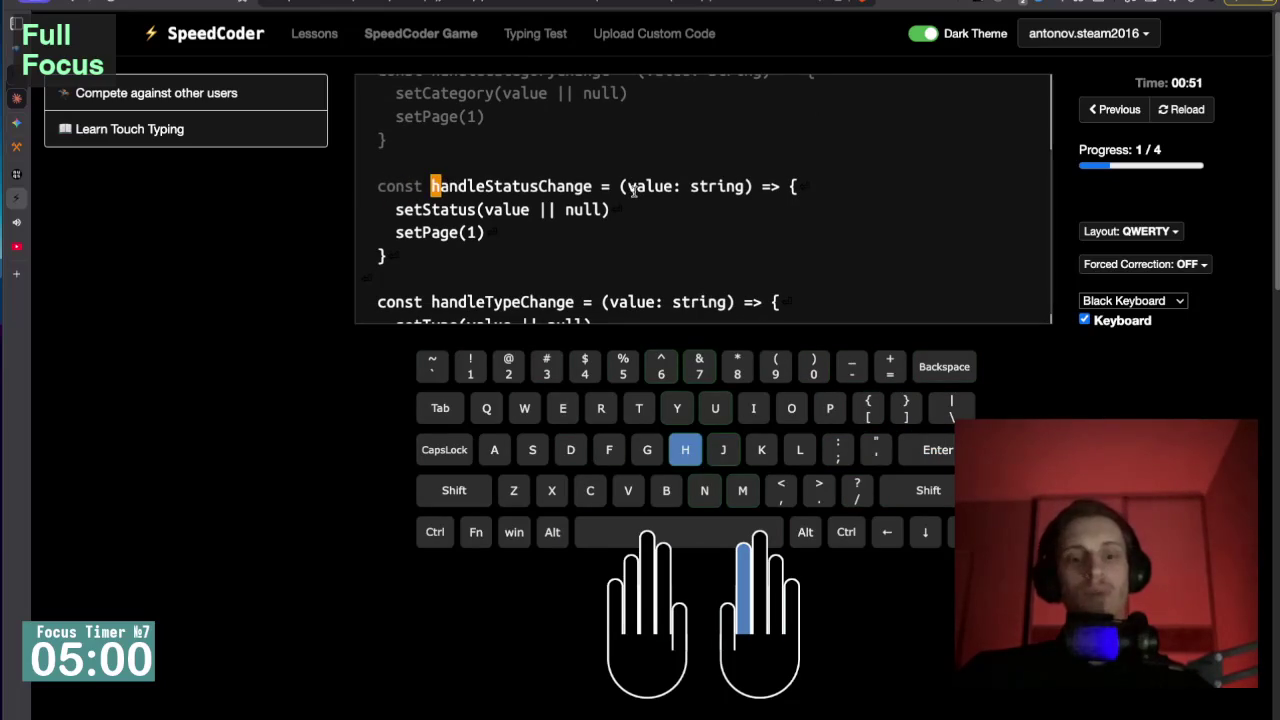
pyautogui.write('dle')
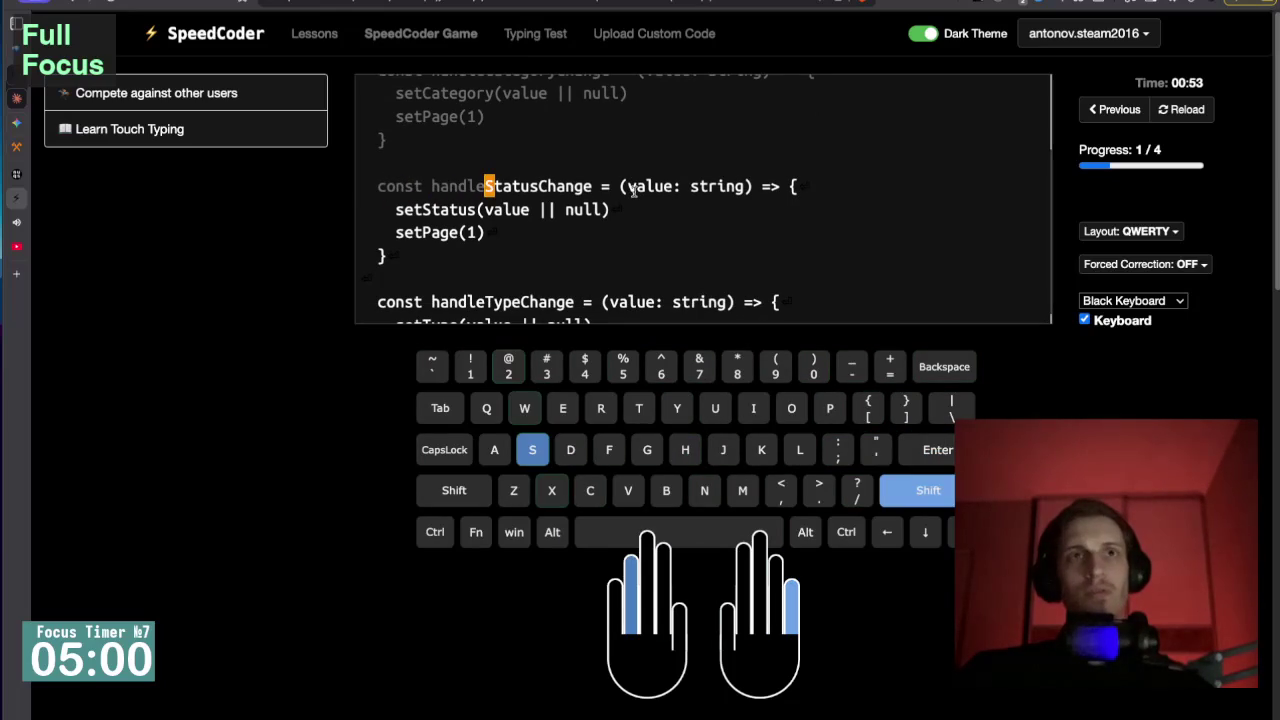
pyautogui.write('Status')
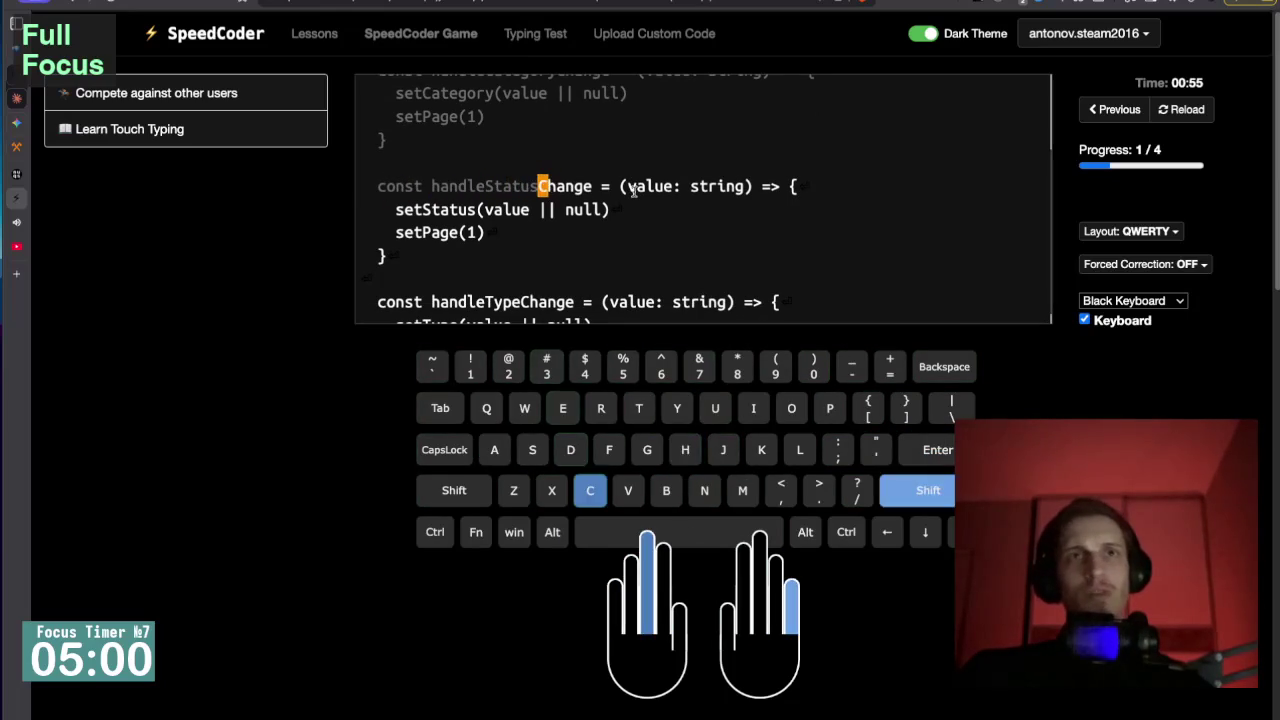
pyautogui.write('Change = ')
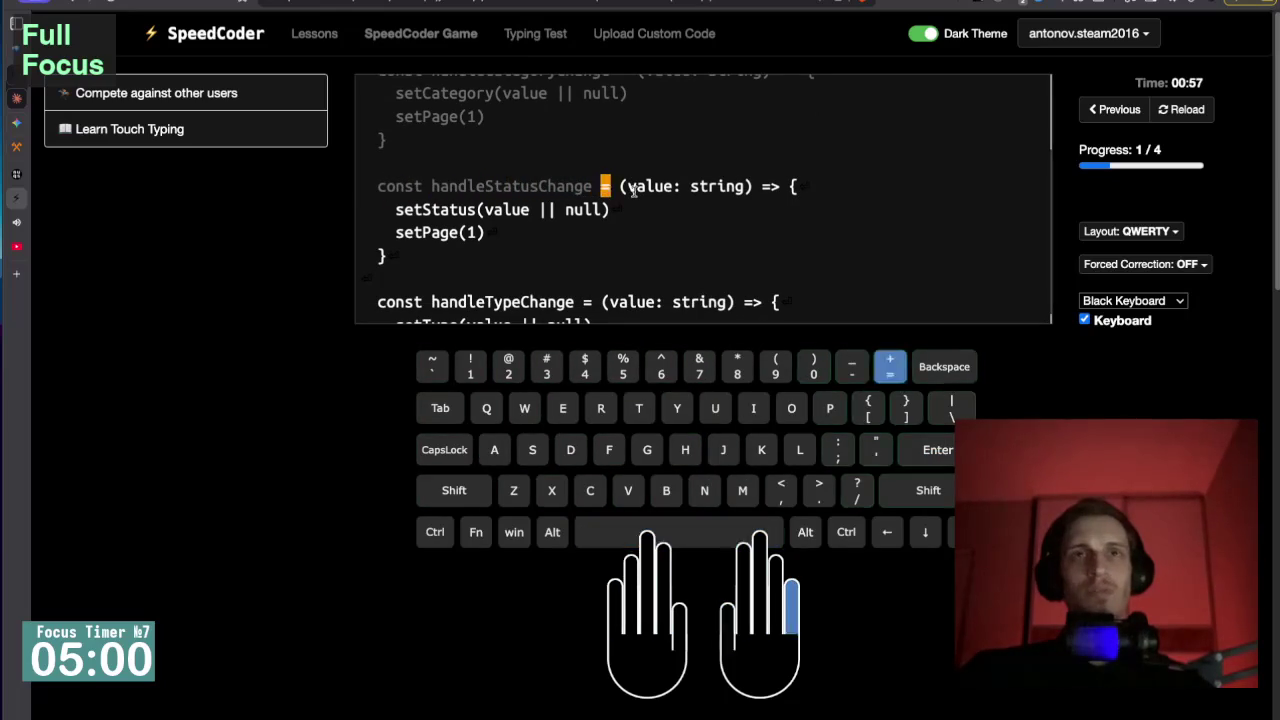
pyautogui.write('(v')
pyautogui.press('BackSpace')
pyautogui.press('BackSpace')
pyautogui.write('(value: string) => ')
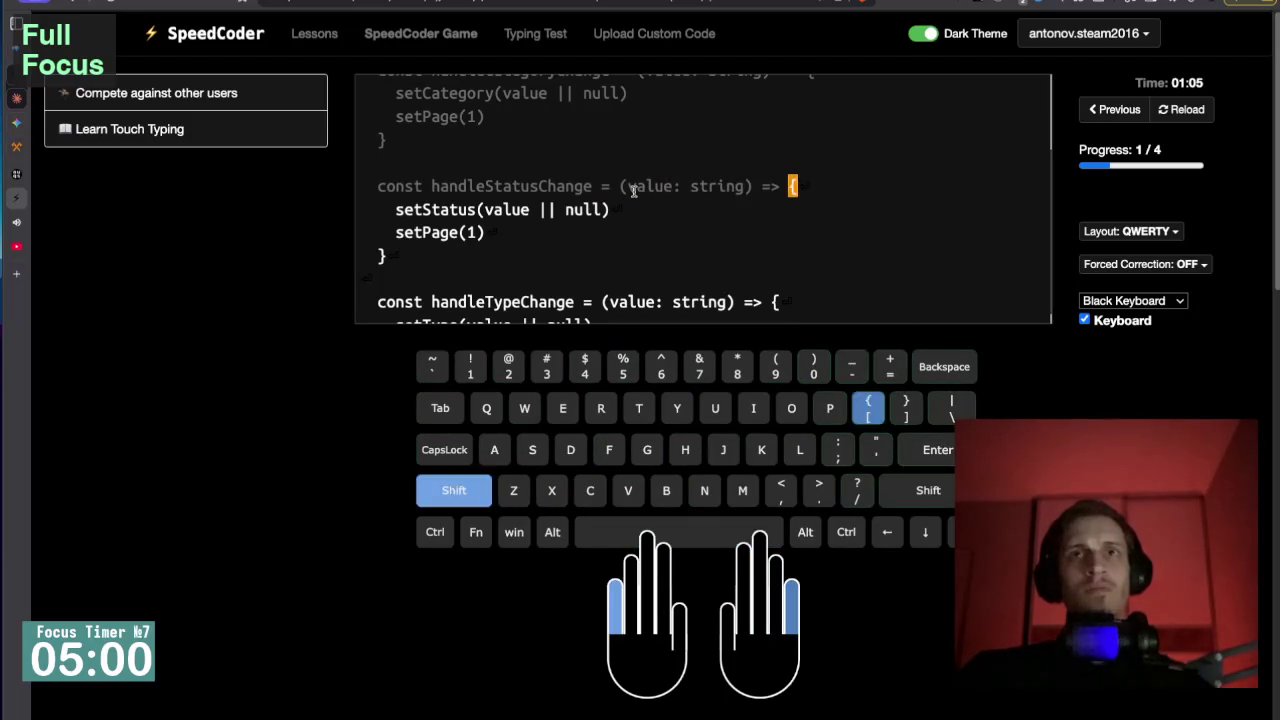
pyautogui.write('{')
pyautogui.press('Return')
pyautogui.write('t')
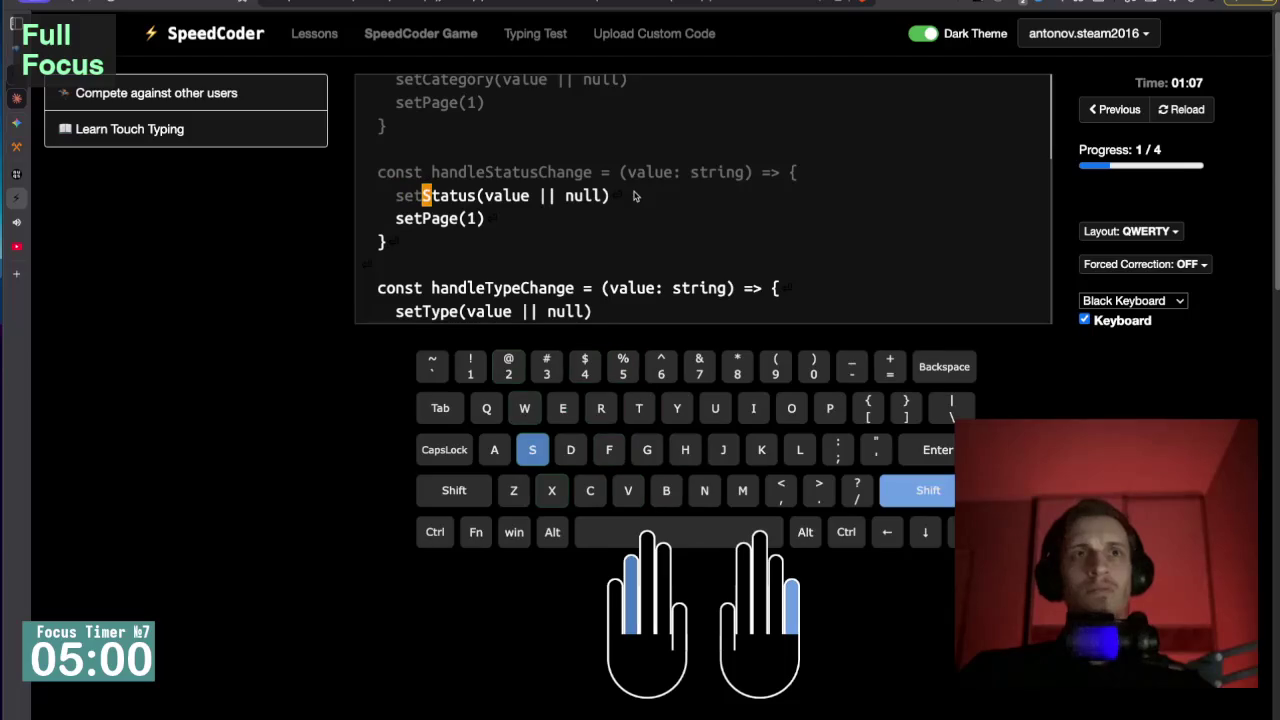
pyautogui.write('Status')
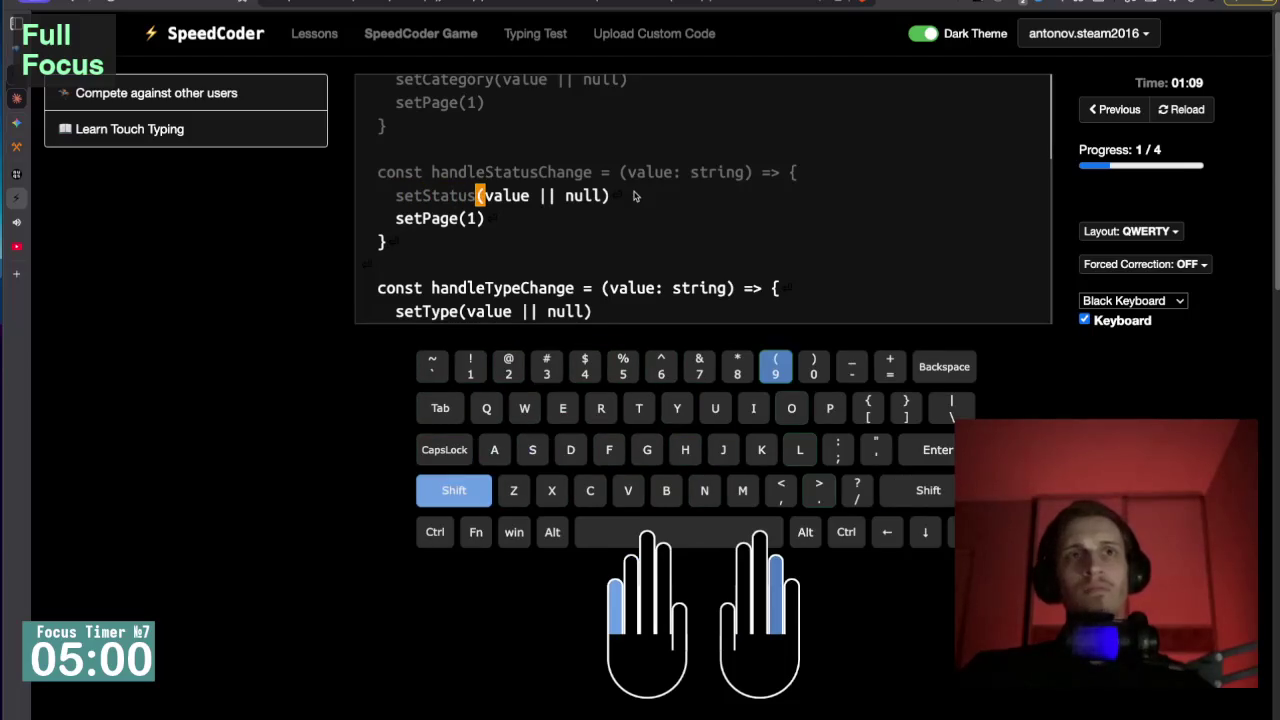
pyautogui.write('(value')
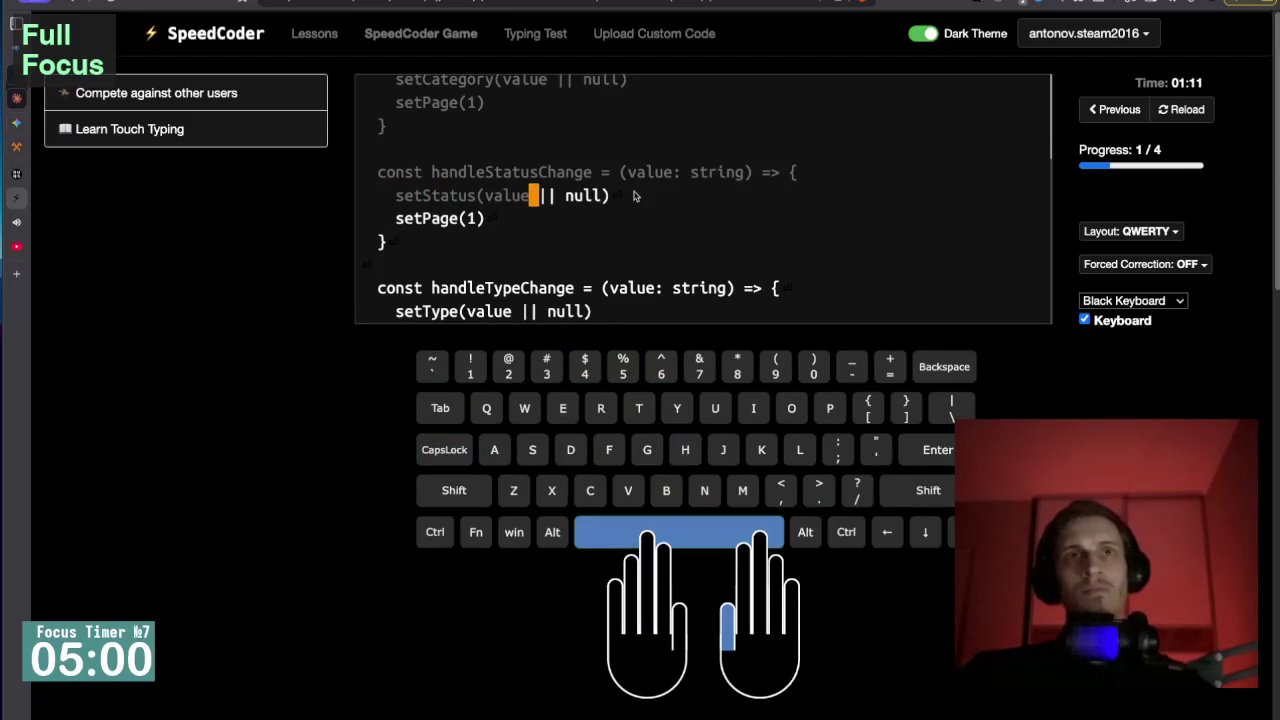
pyautogui.write(' || nu')
pyautogui.press('BackSpace')
pyautogui.write('ull)')
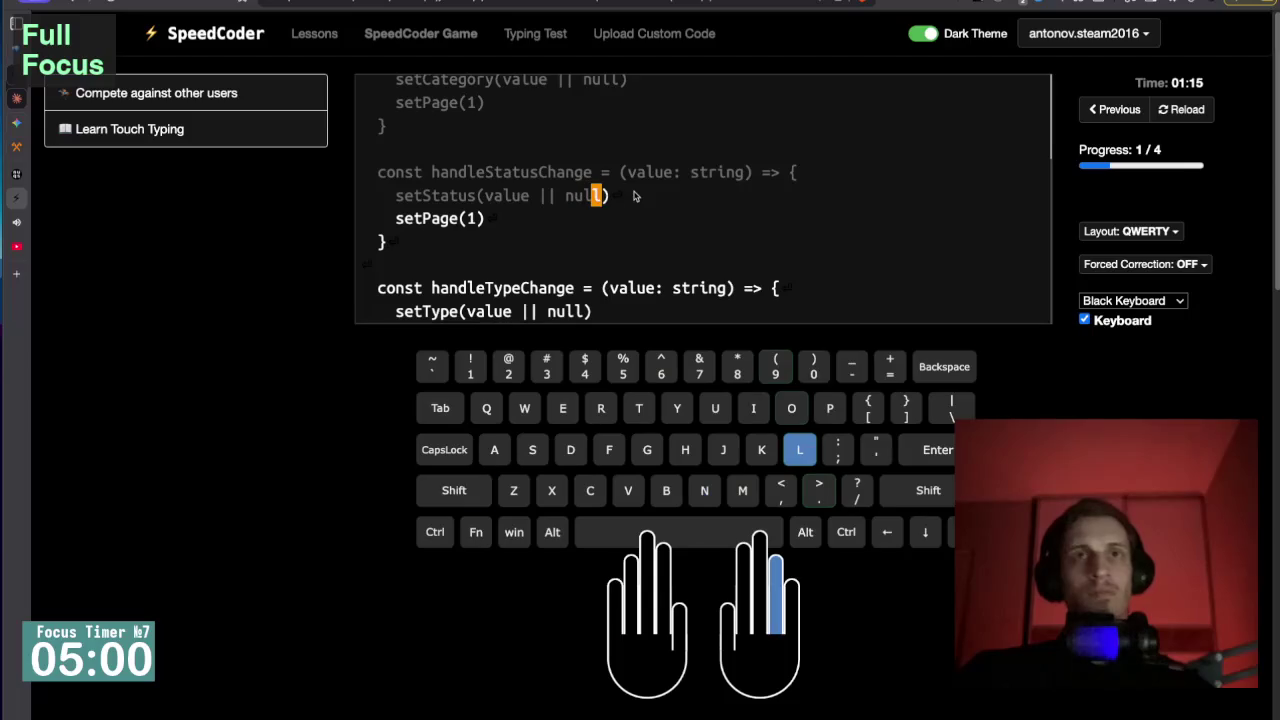
pyautogui.press('Return')
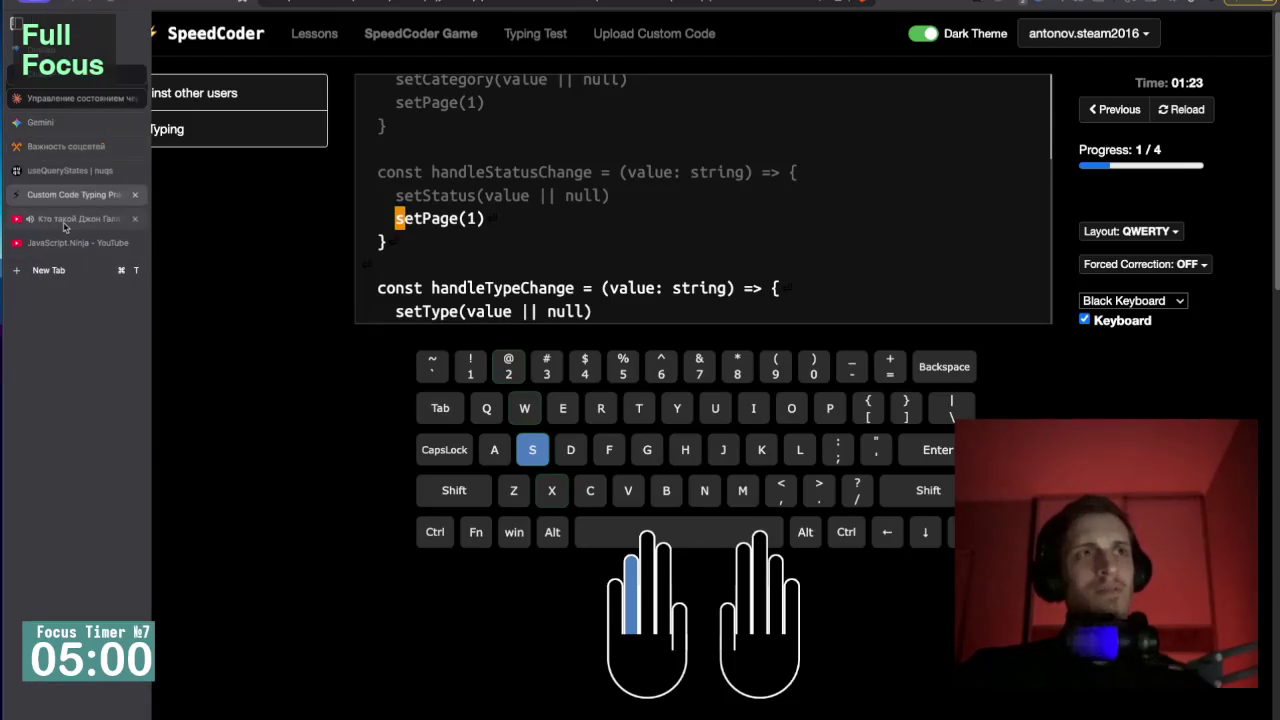
# Switch to the 'Кто такой Джон Галл?' YouTube video and seek back slightly.
pyautogui.click(60, 222)
pyautogui.moveTo(285, 133)
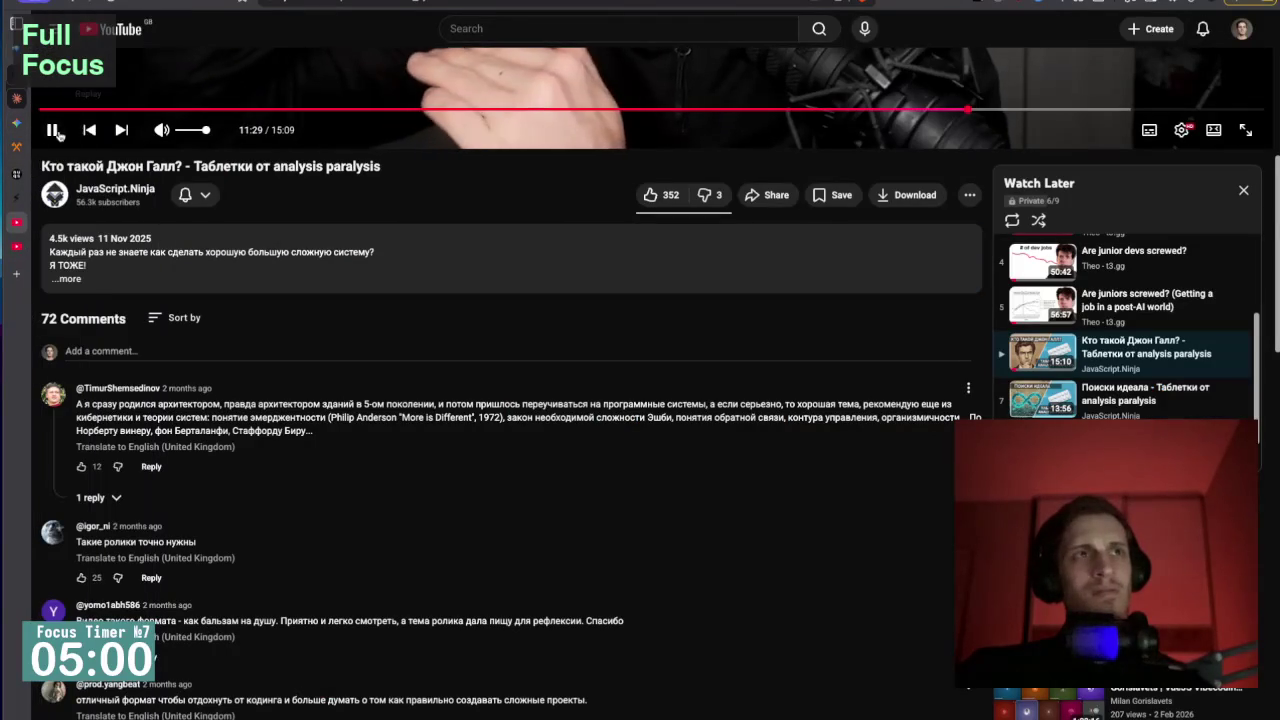
pyautogui.click(888, 110)
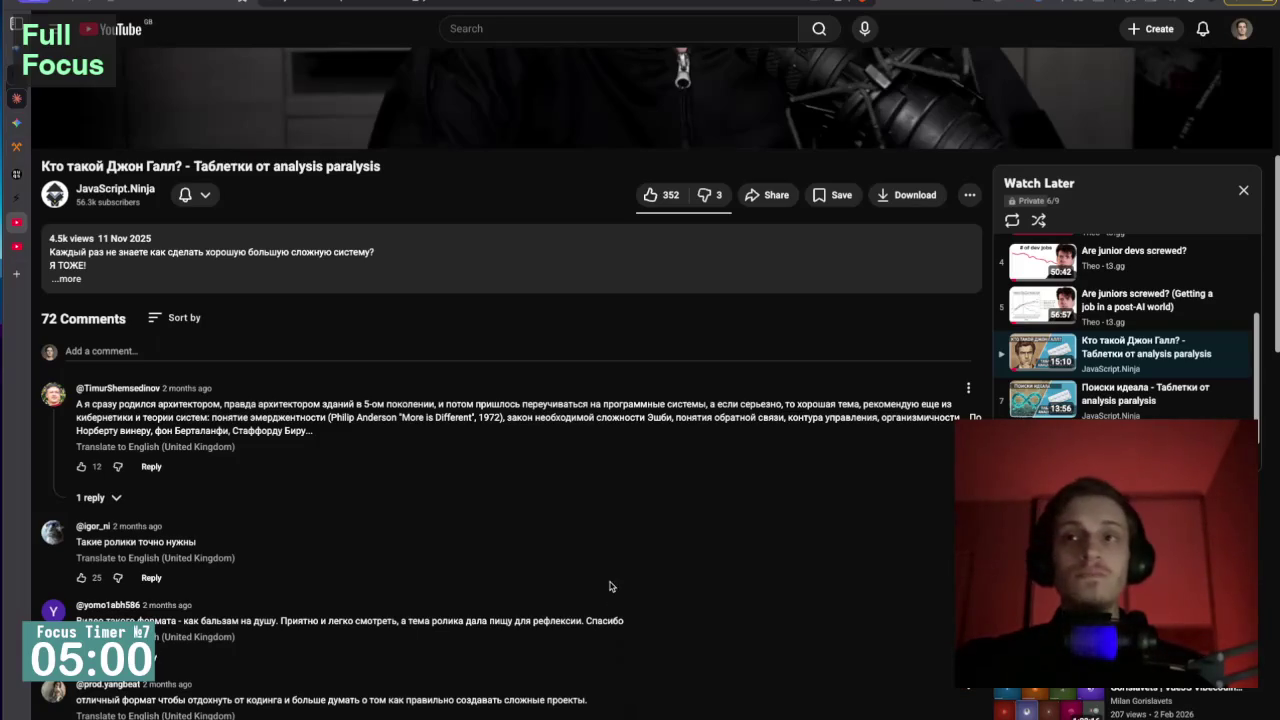
# Scroll back to the player and resume the video from about 10:29.
pyautogui.scroll(5, 408, 527)
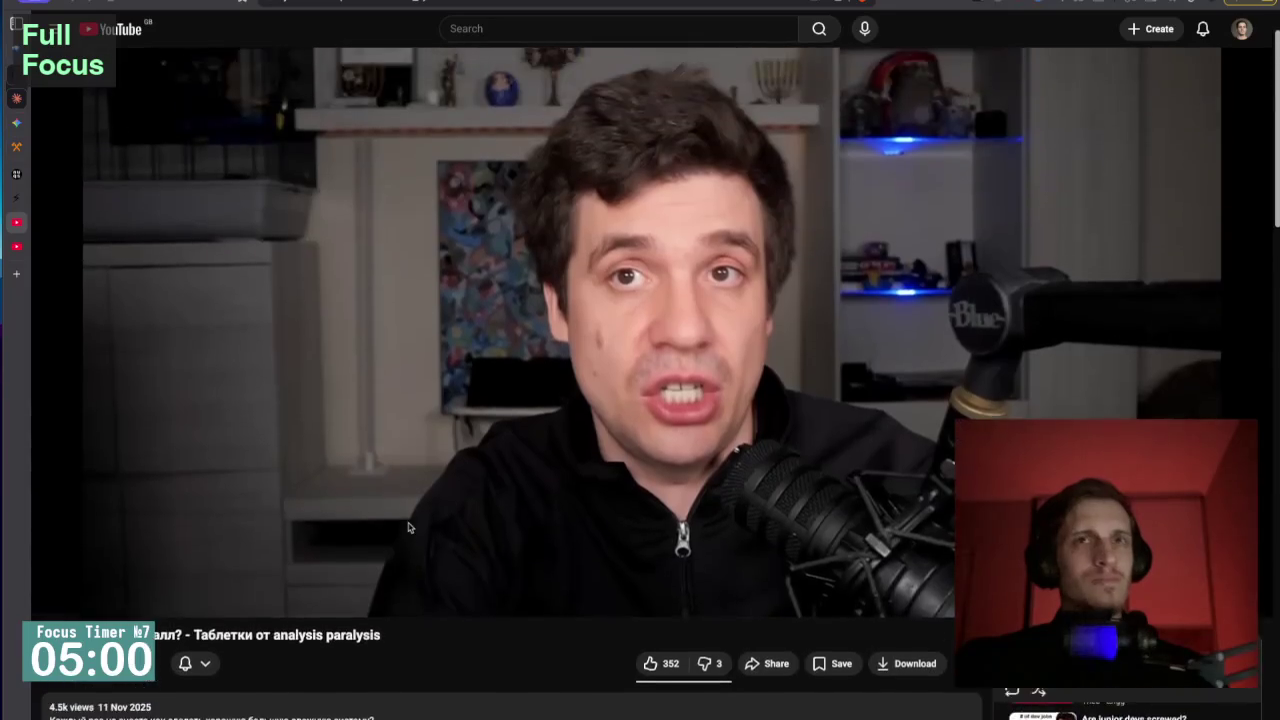
pyautogui.scroll(-5, 408, 527)
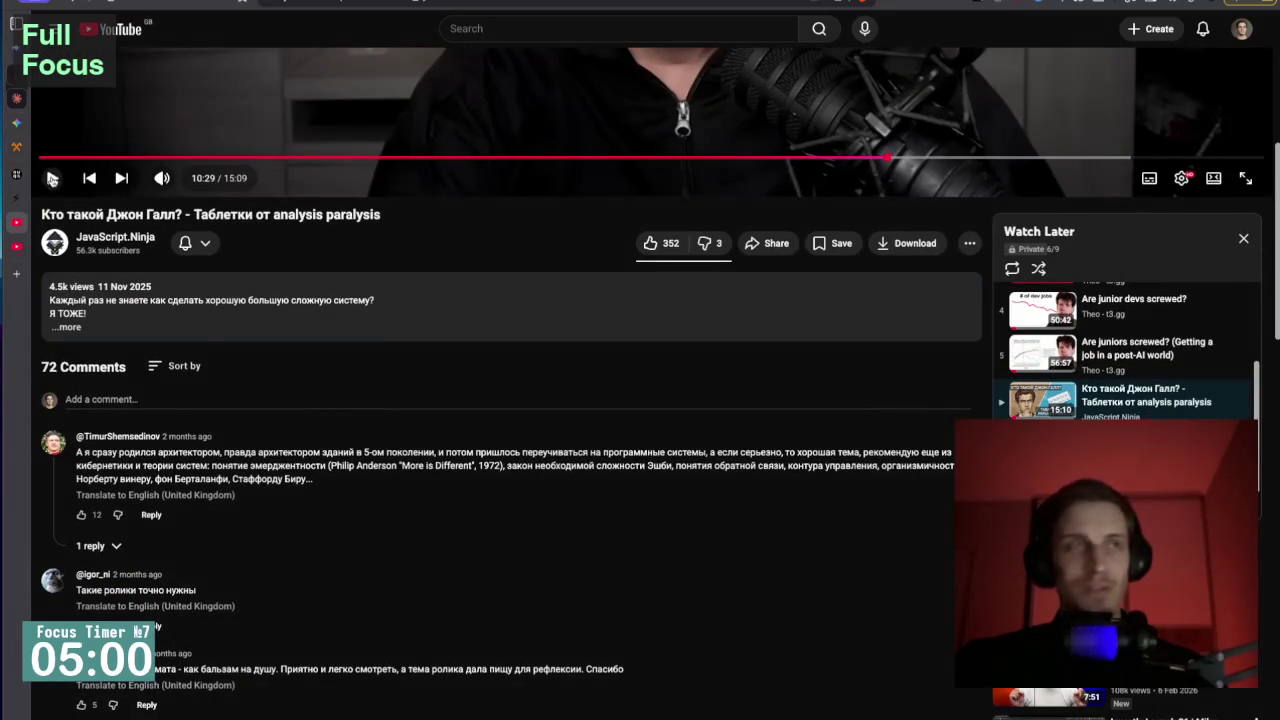
pyautogui.scroll(-1, 55, 178)
pyautogui.click(58, 172)
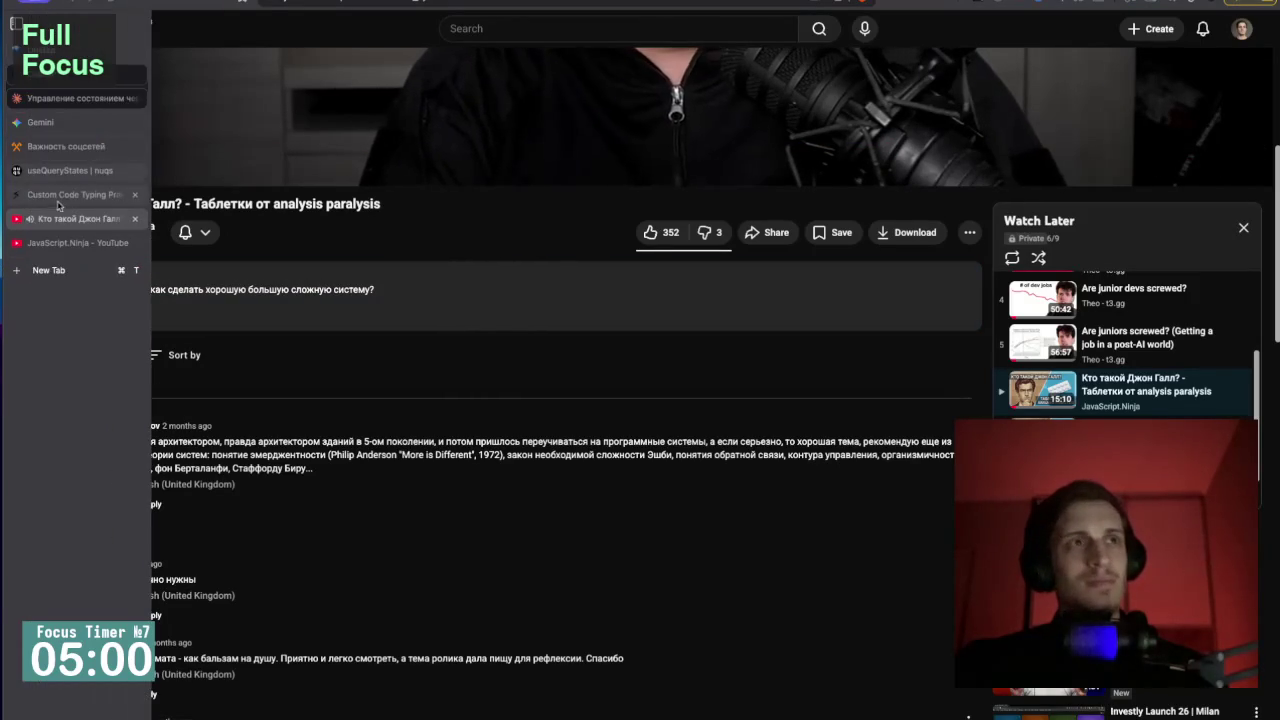
# Return to SpeedCoder and finish the setPage(1) line and its closing brace.
pyautogui.click(55, 196)
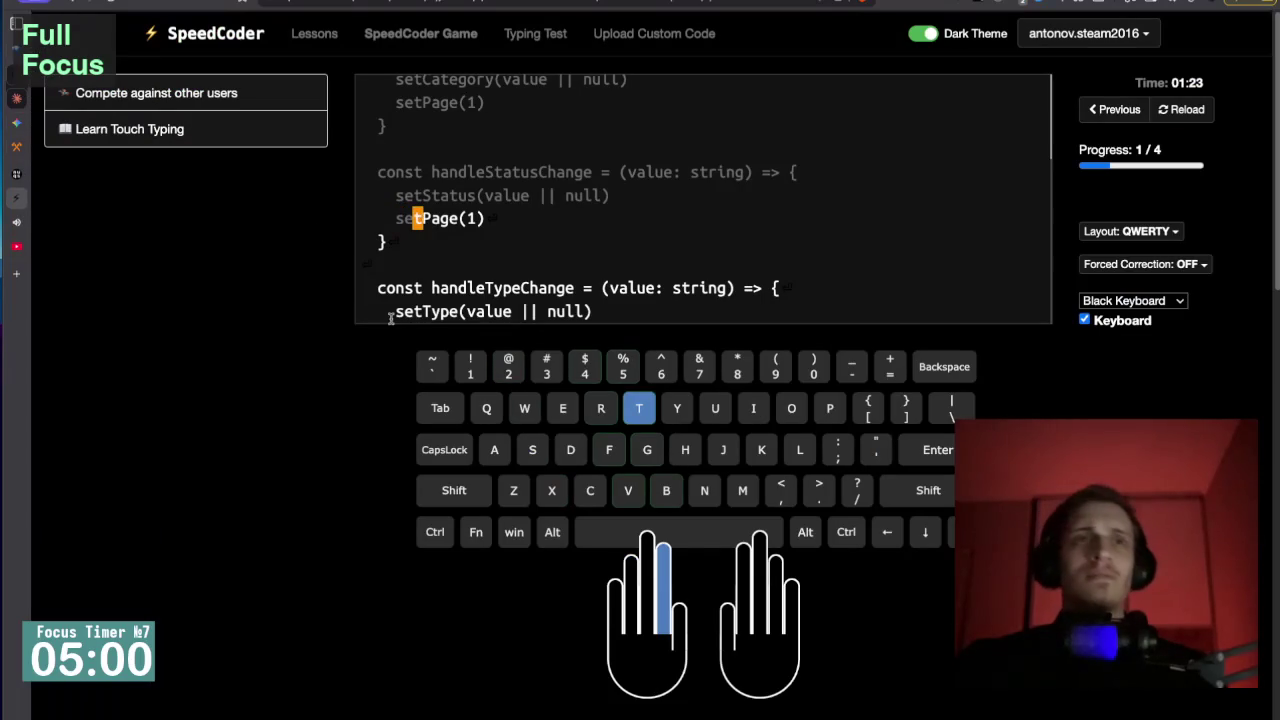
pyautogui.write('tPage(1')
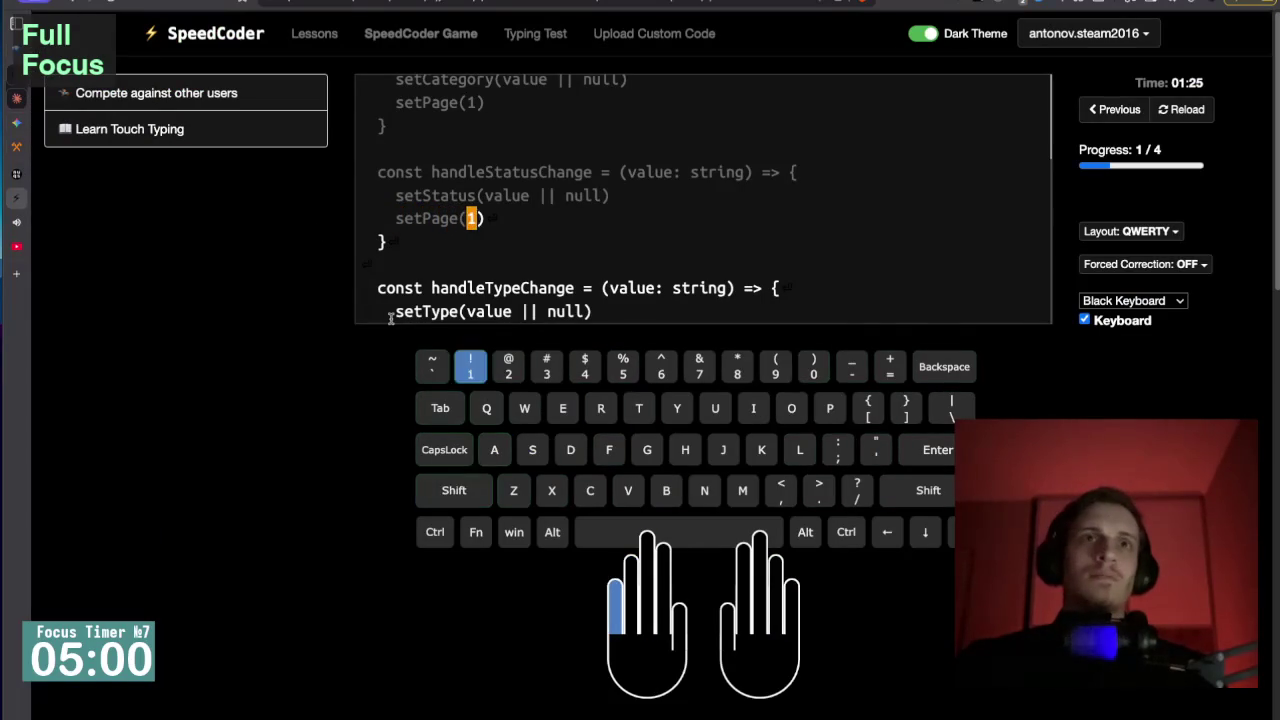
pyautogui.write(')')
pyautogui.press('BackSpace')
pyautogui.write(')')
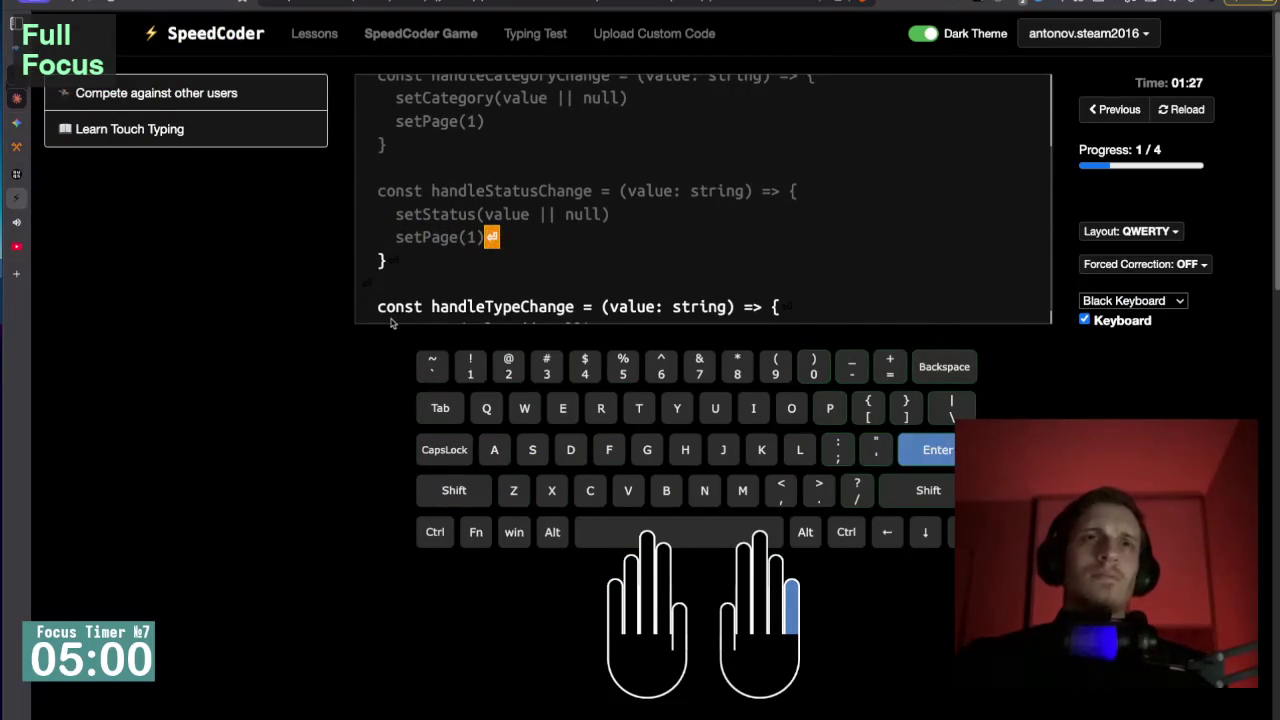
pyautogui.press('Return')
pyautogui.write('}')
pyautogui.press('Return')
# Type the handleTypeChange declaration and setType(value || null), completing the section at 27 WPM.
pyautogui.write('const ')
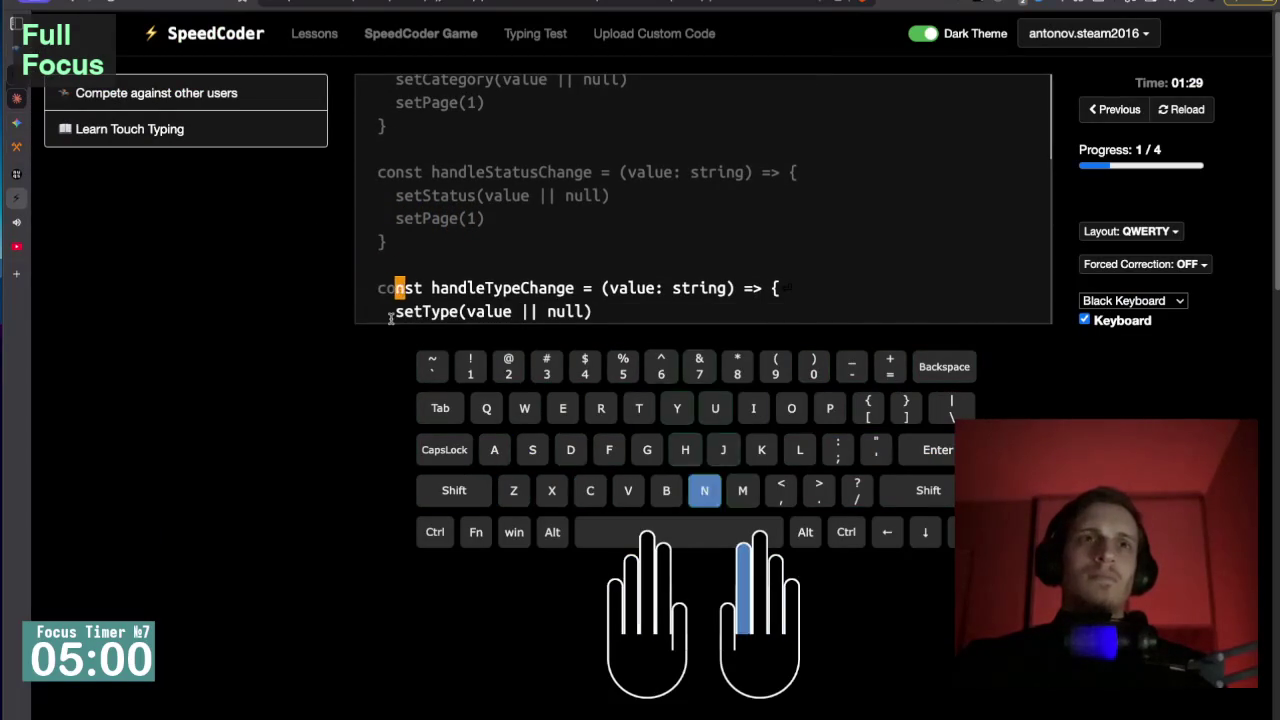
pyautogui.write('hand')
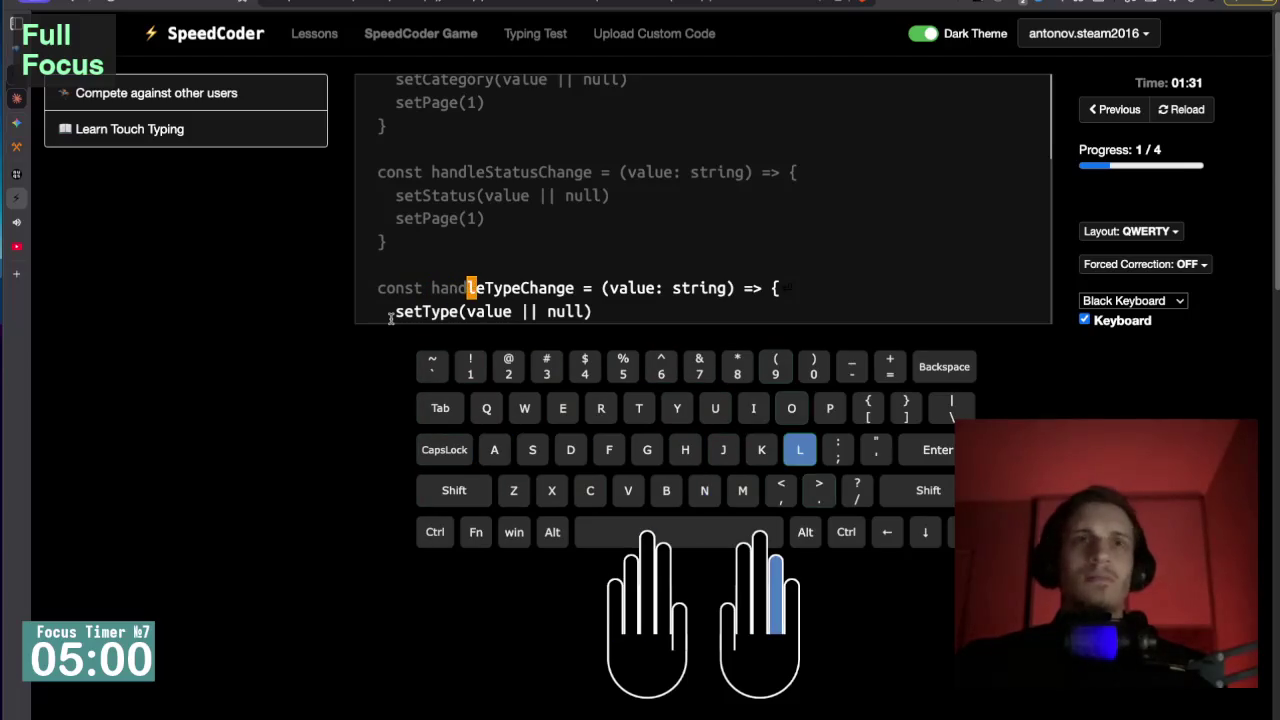
pyautogui.write('leType')
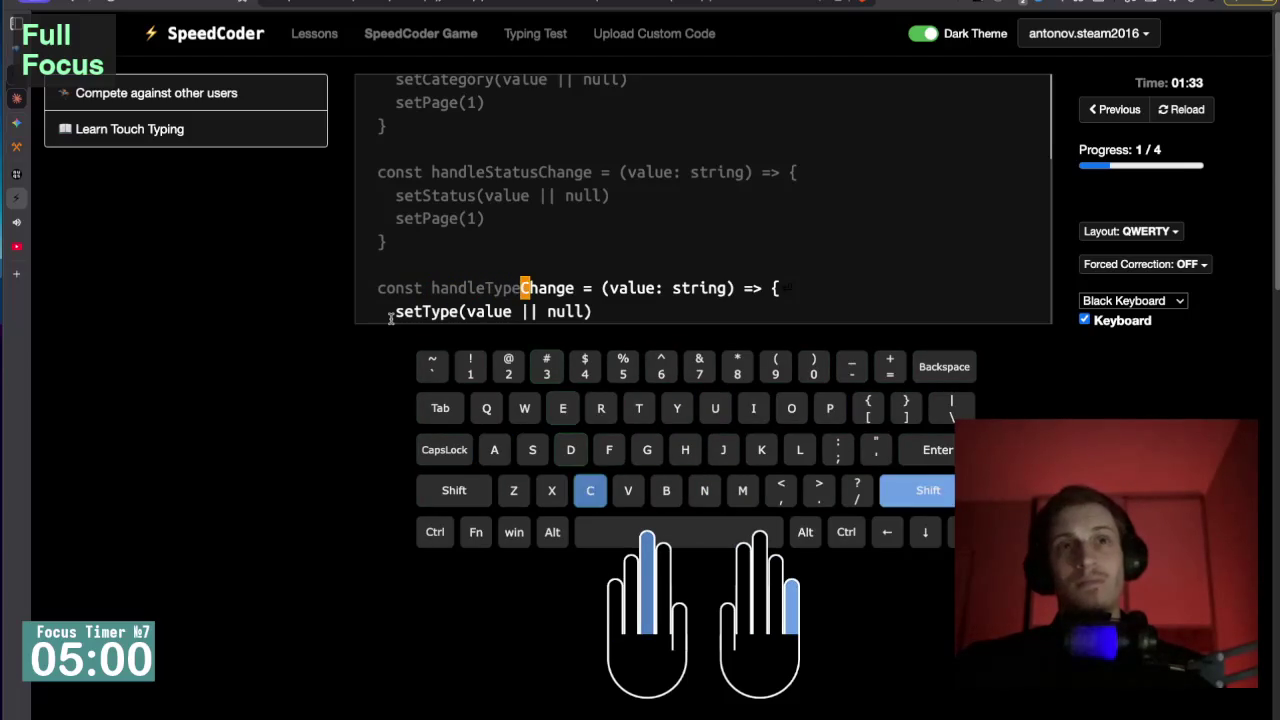
pyautogui.write('Change = (')
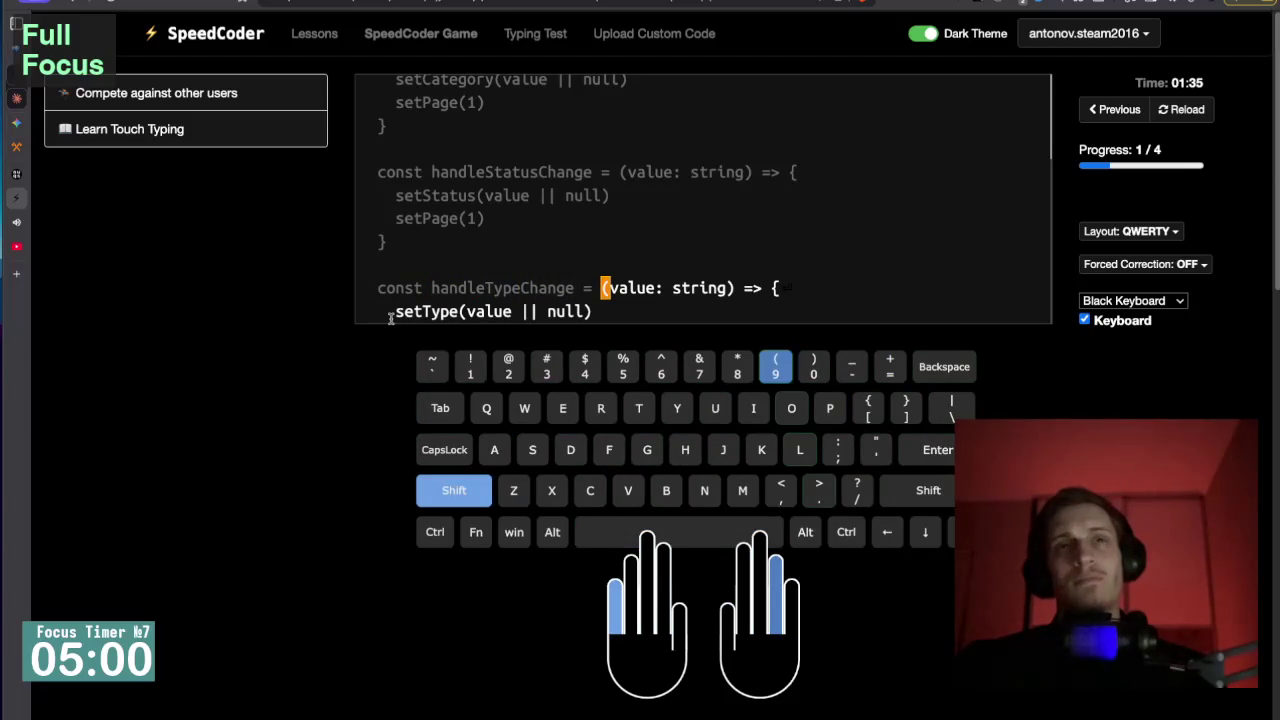
pyautogui.press('XF86MonBrightnessDown')
pyautogui.press('XF86MonBrightnessDown')
pyautogui.press('XF86MonBrightnessDown')
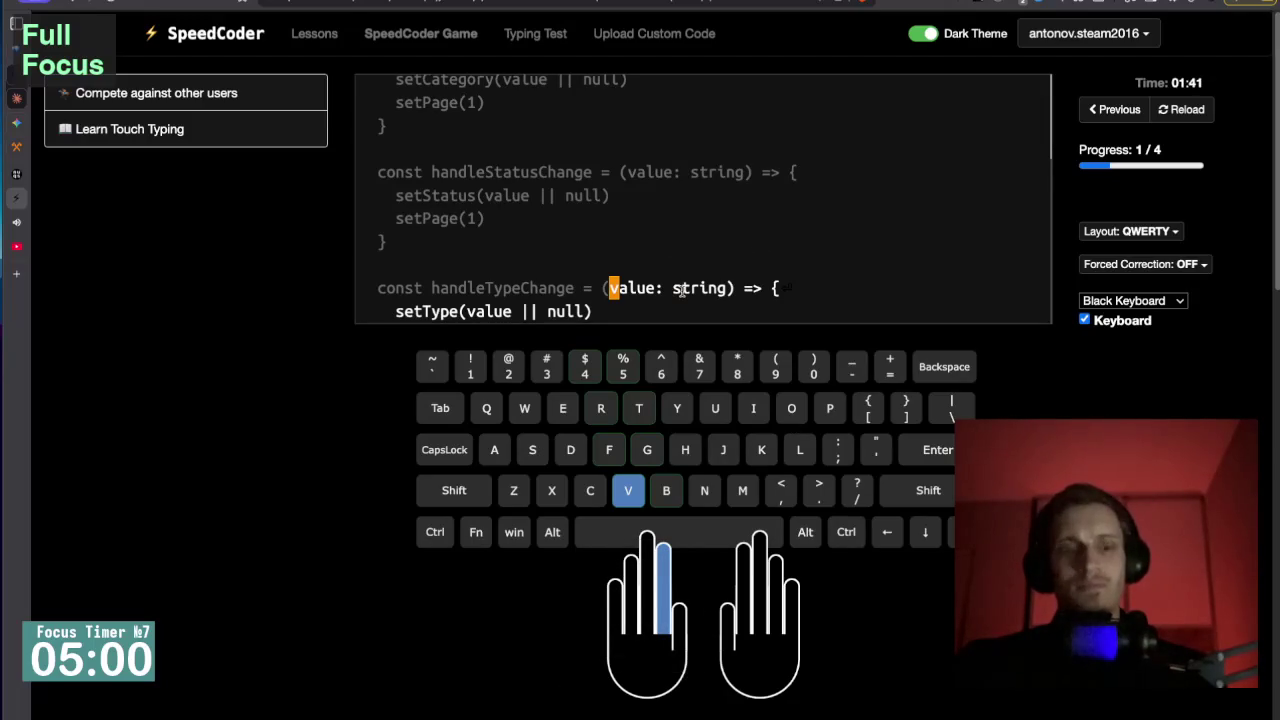
pyautogui.write('valu')
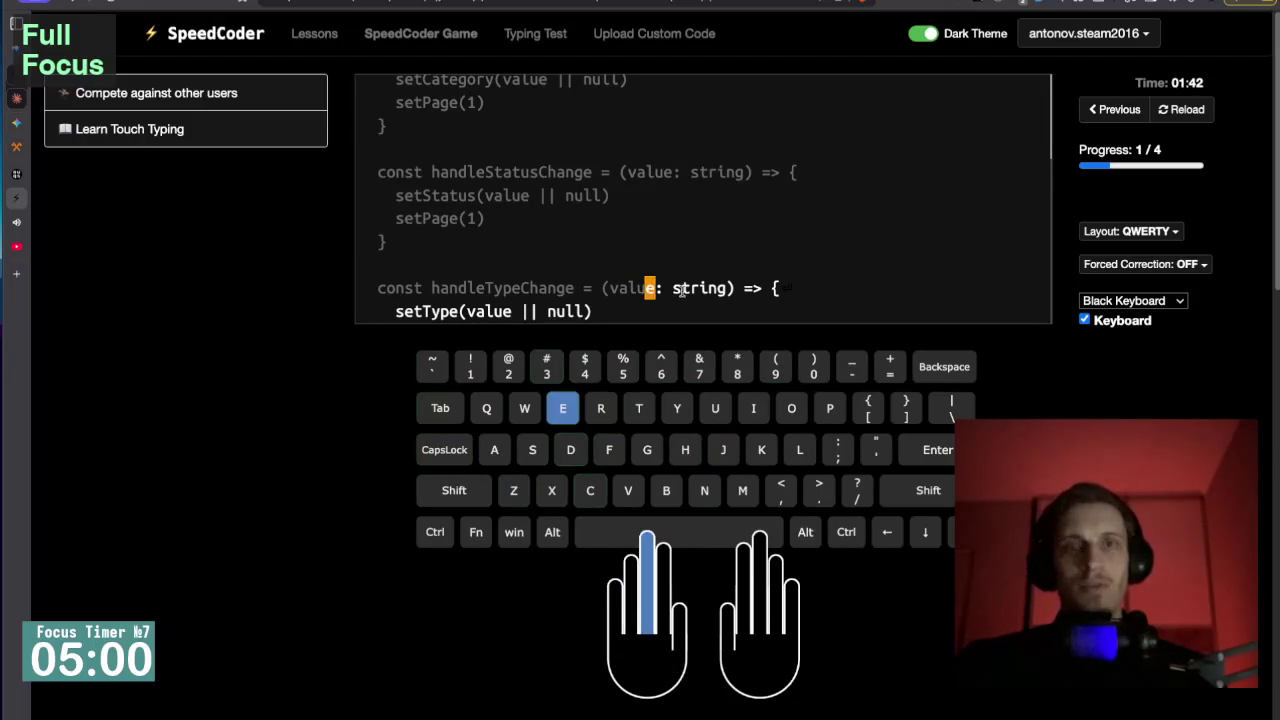
pyautogui.write('e: ')
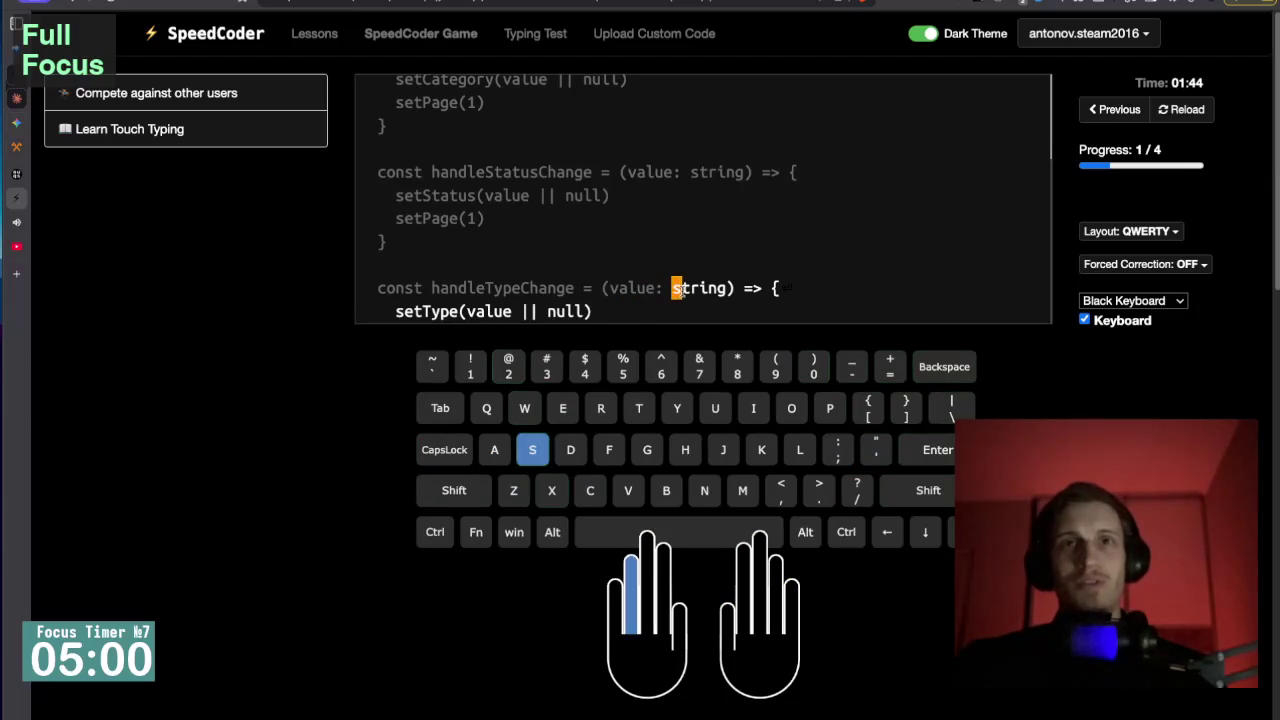
pyautogui.write('string) => {')
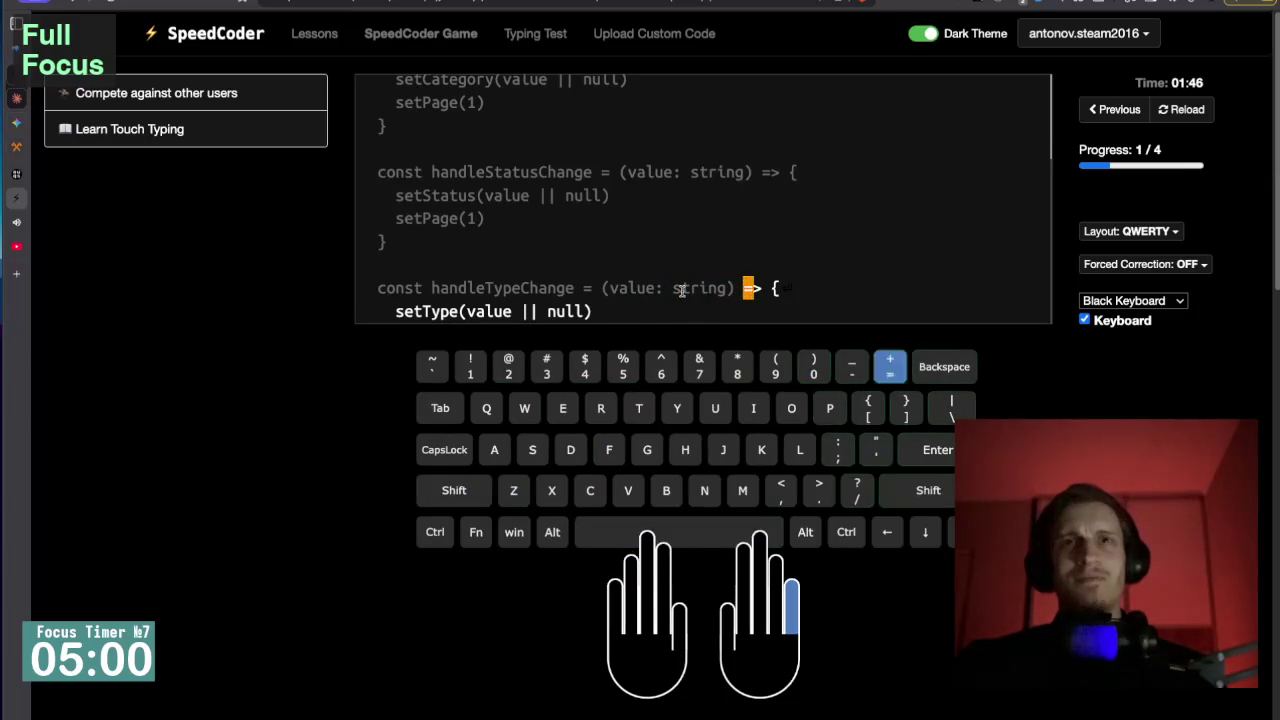
pyautogui.press('Return')
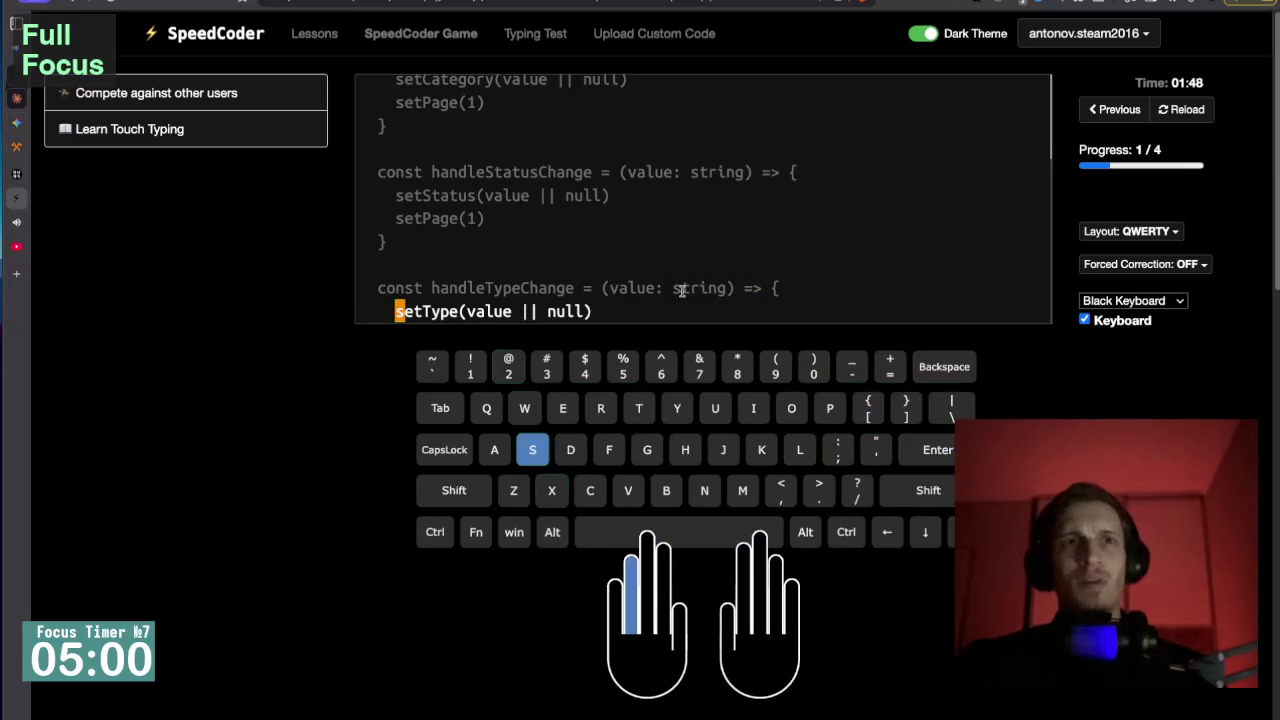
pyautogui.write('setType9')
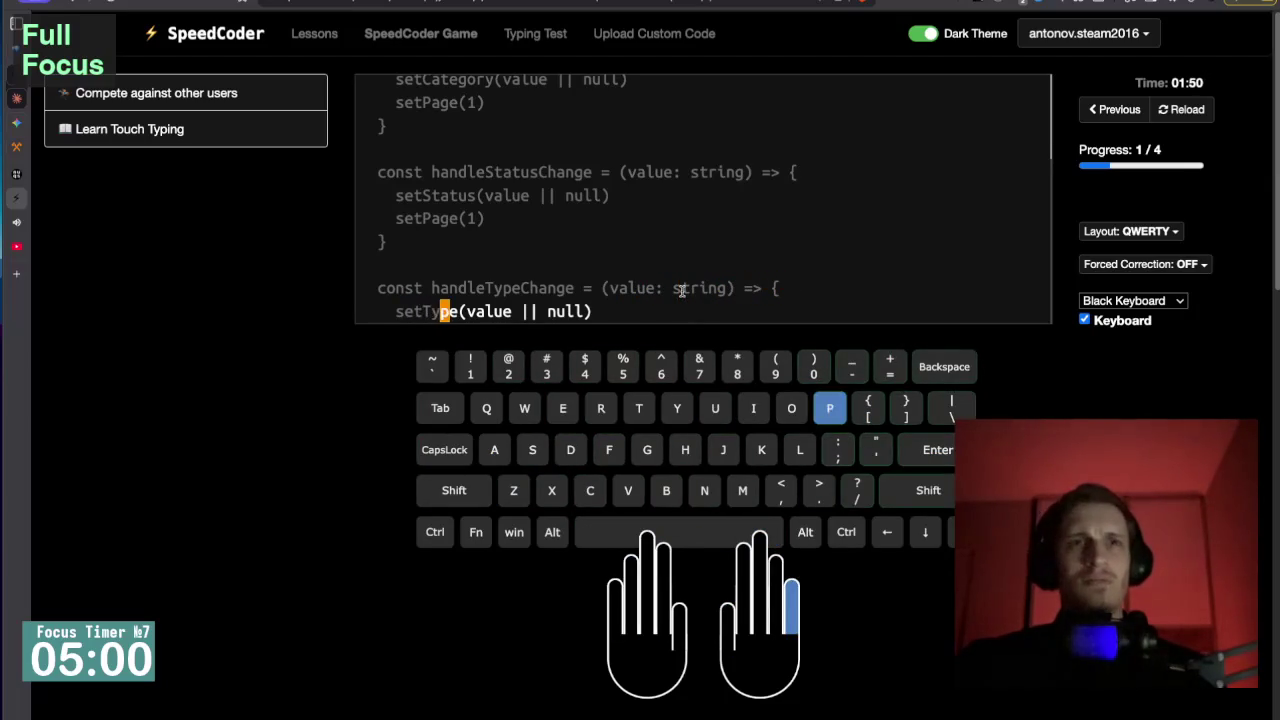
pyautogui.press('BackSpace')
pyautogui.write('(value || ')
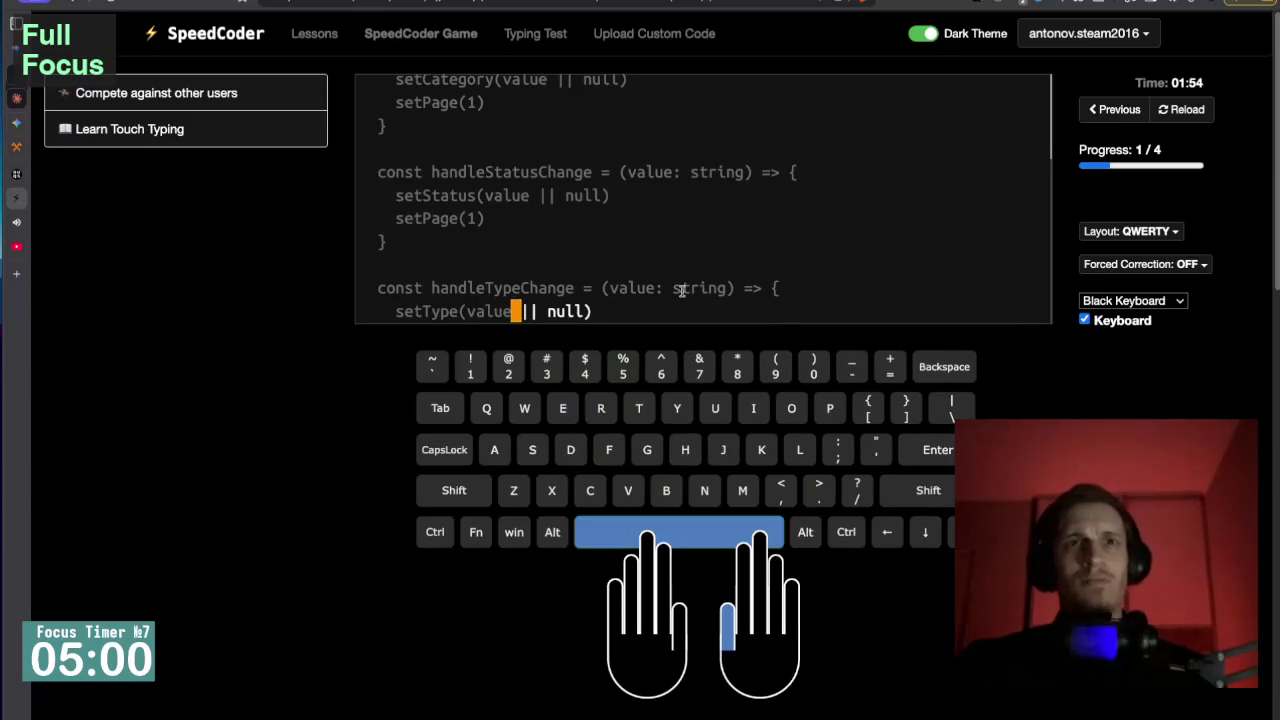
pyautogui.write('null)')
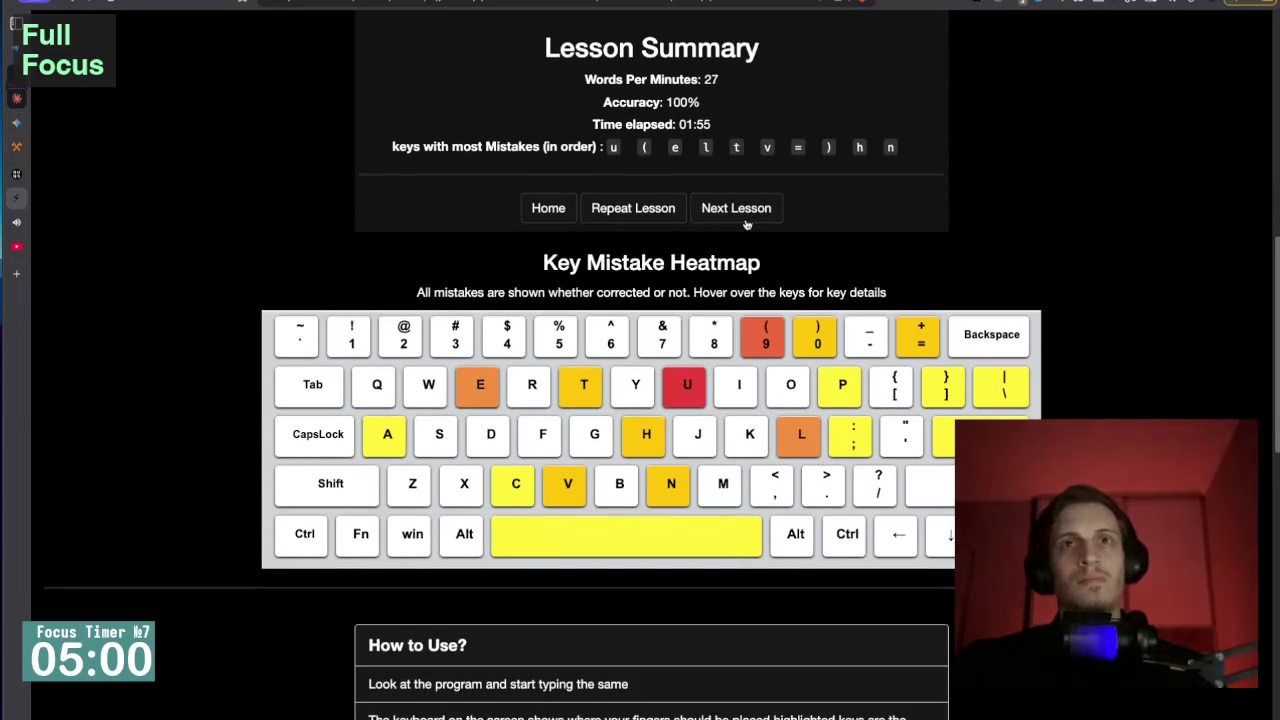
pyautogui.click(746, 214)
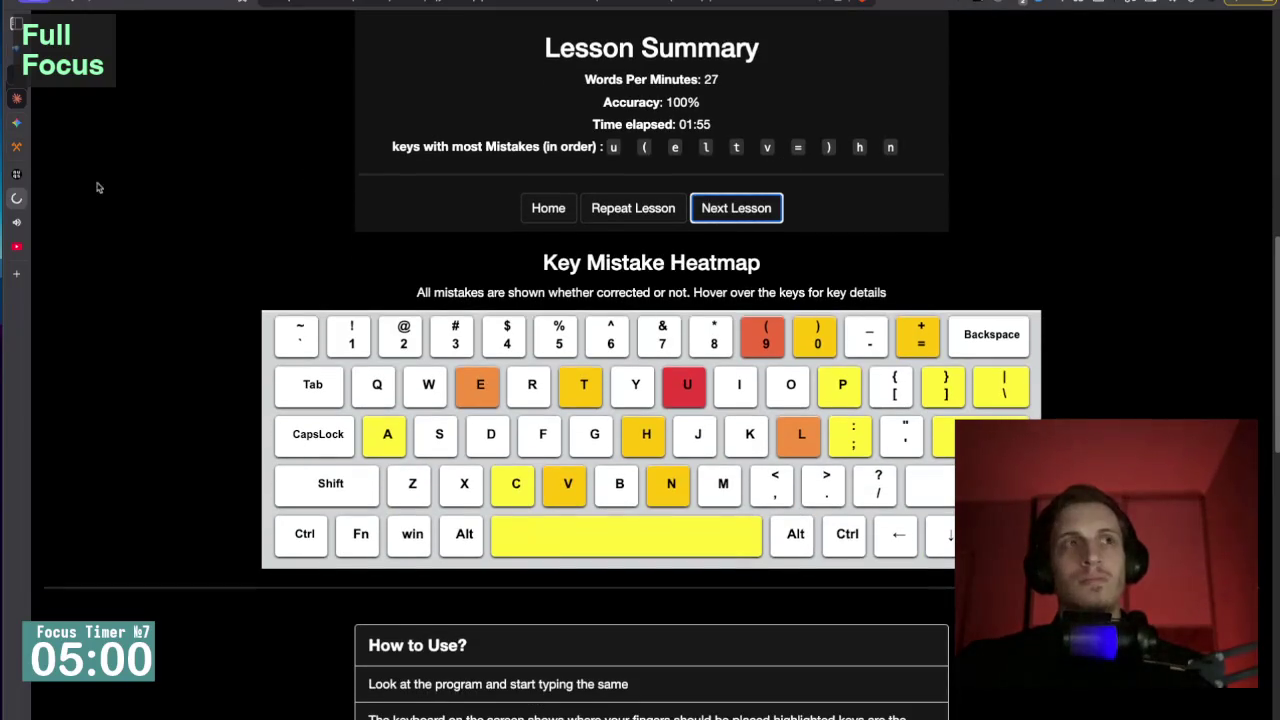
# Rewind the YouTube video to about 10:35, then return to SpeedCoder.
pyautogui.moveTo(14, 205)
pyautogui.click(65, 220)
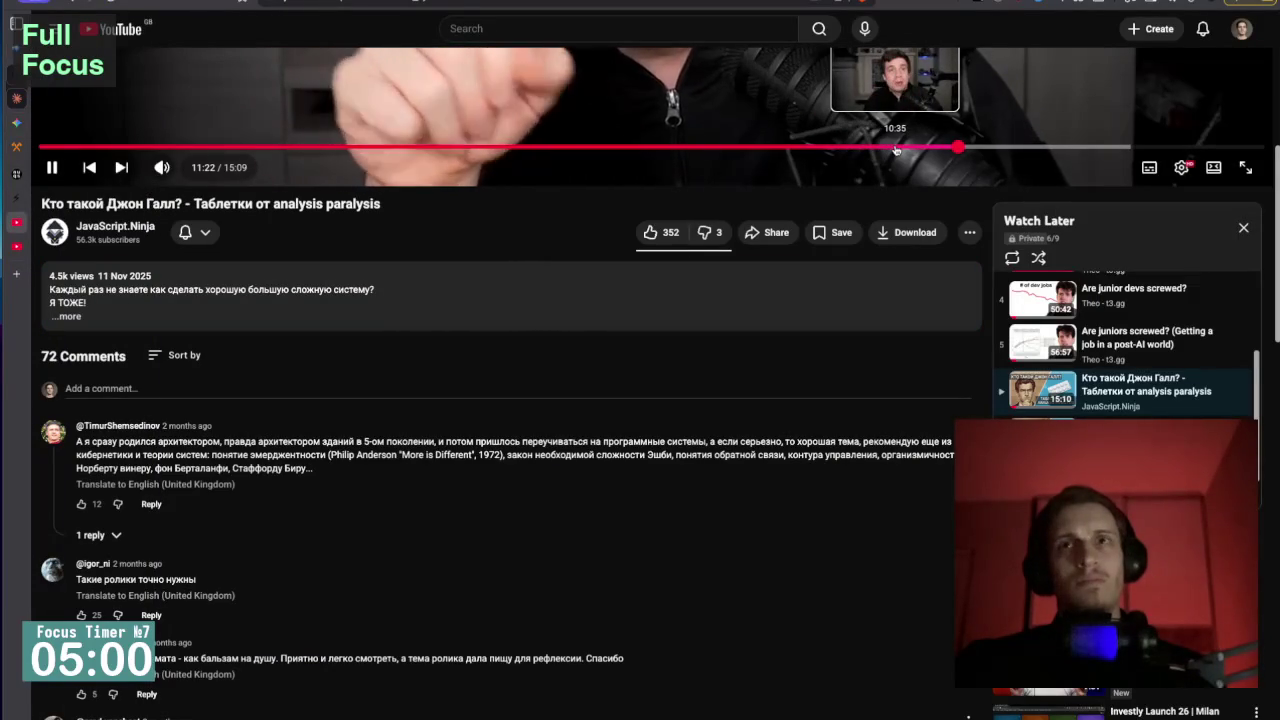
pyautogui.click(895, 148)
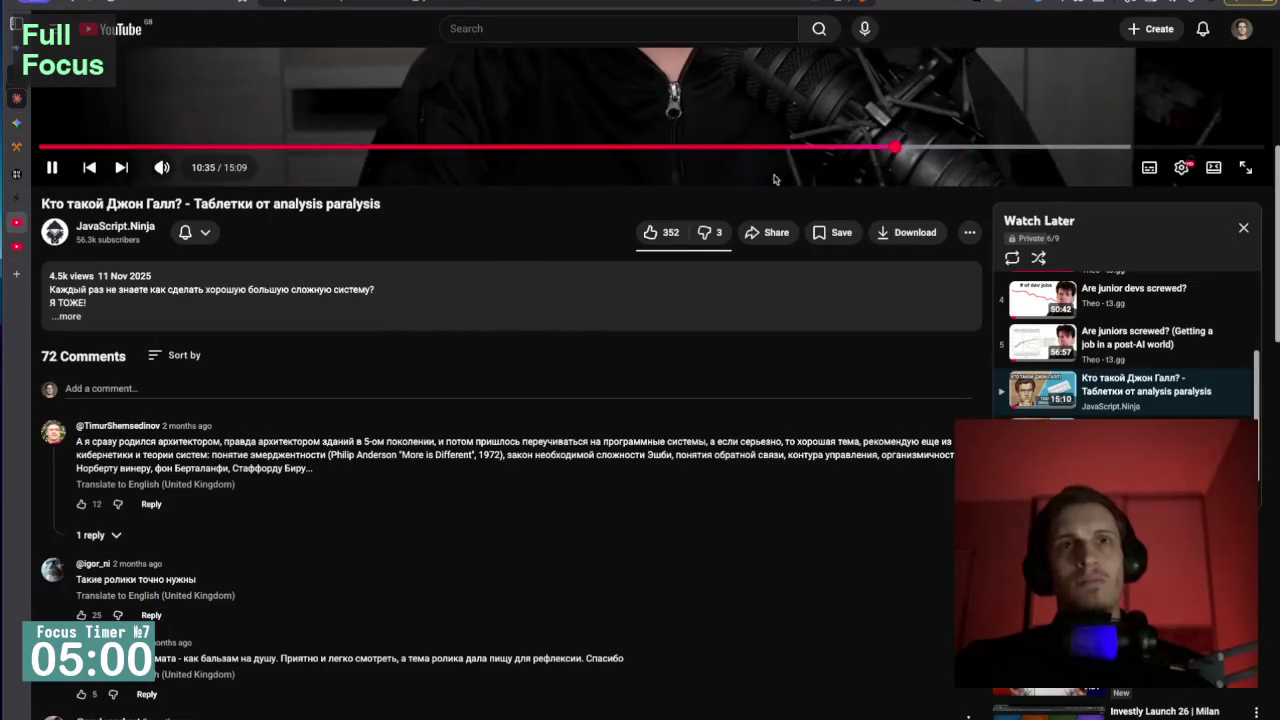
pyautogui.moveTo(14, 200)
pyautogui.click(55, 196)
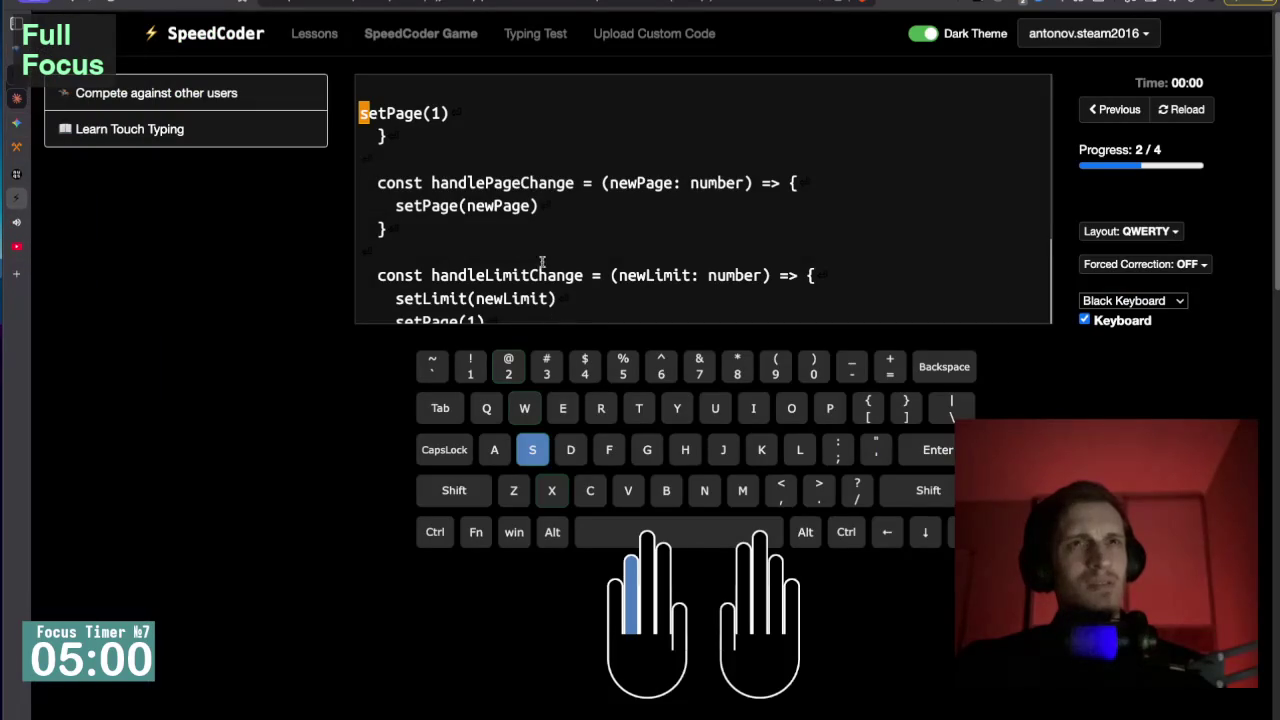
# Type the setPage(1) line and its closing brace, correcting the typo.
pyautogui.write('setPage(')
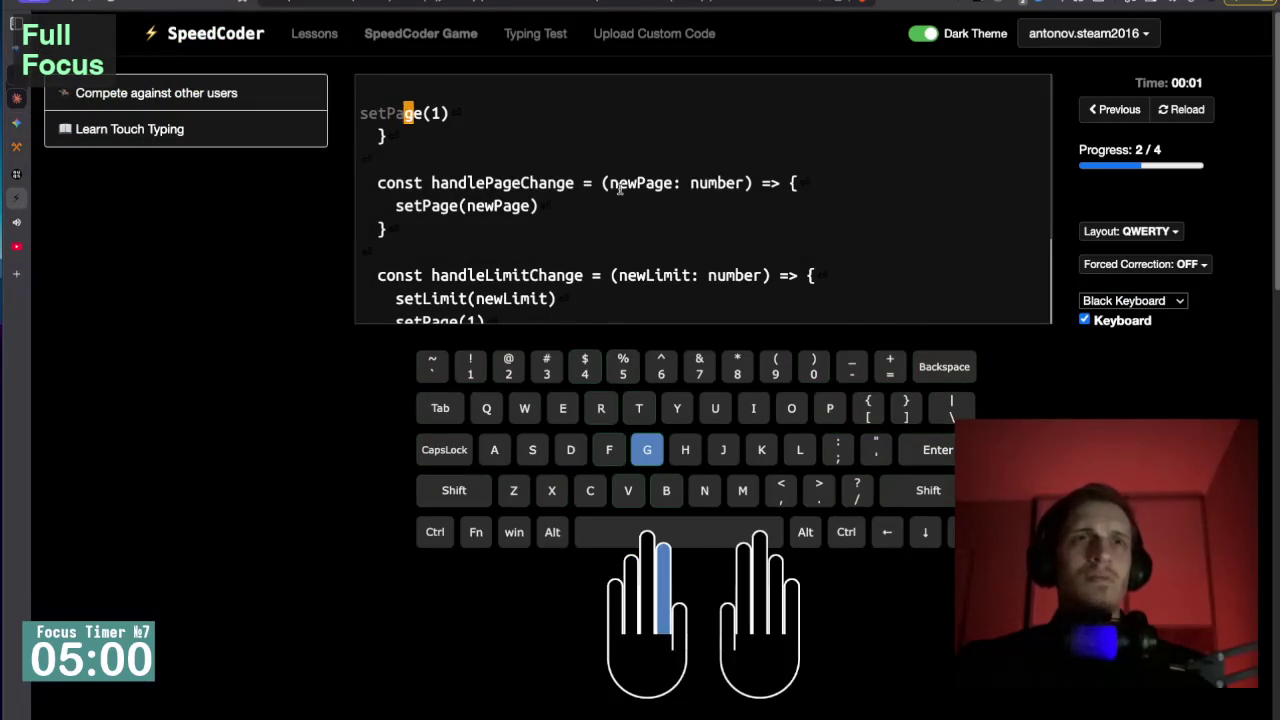
pyautogui.write('1)')
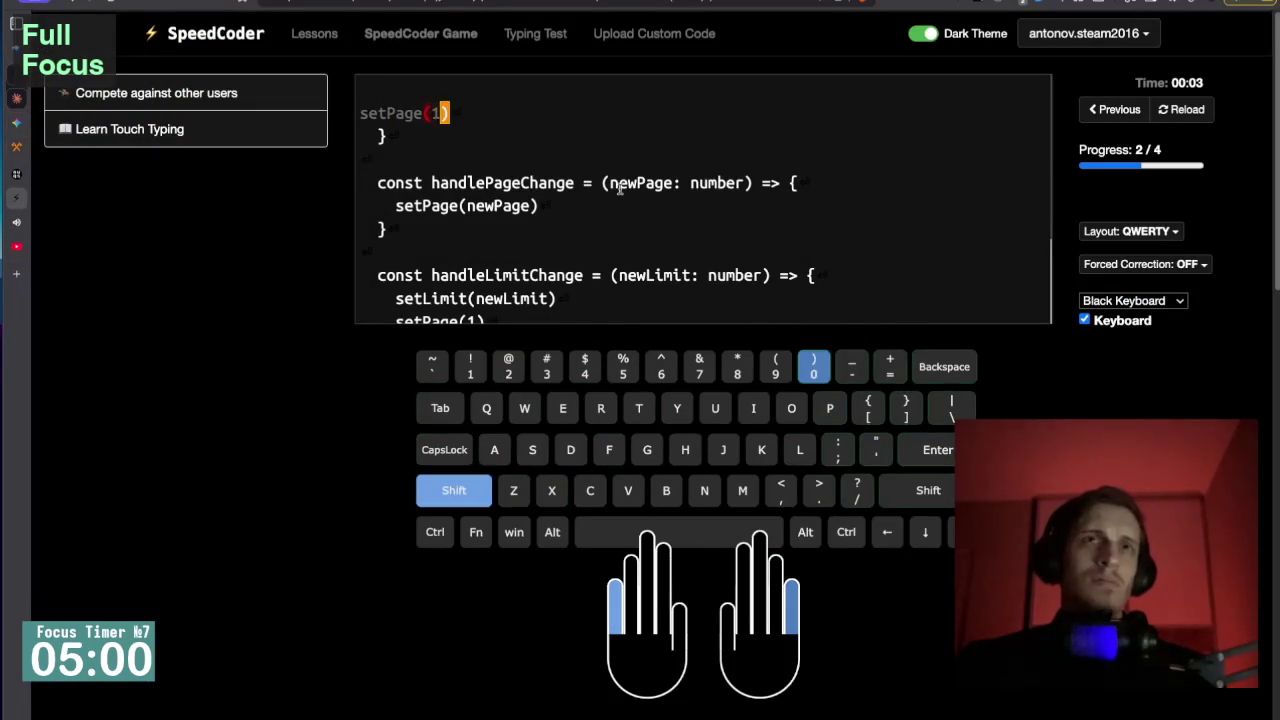
pyautogui.press('BackSpace')
pyautogui.press('BackSpace')
pyautogui.press('BackSpace')
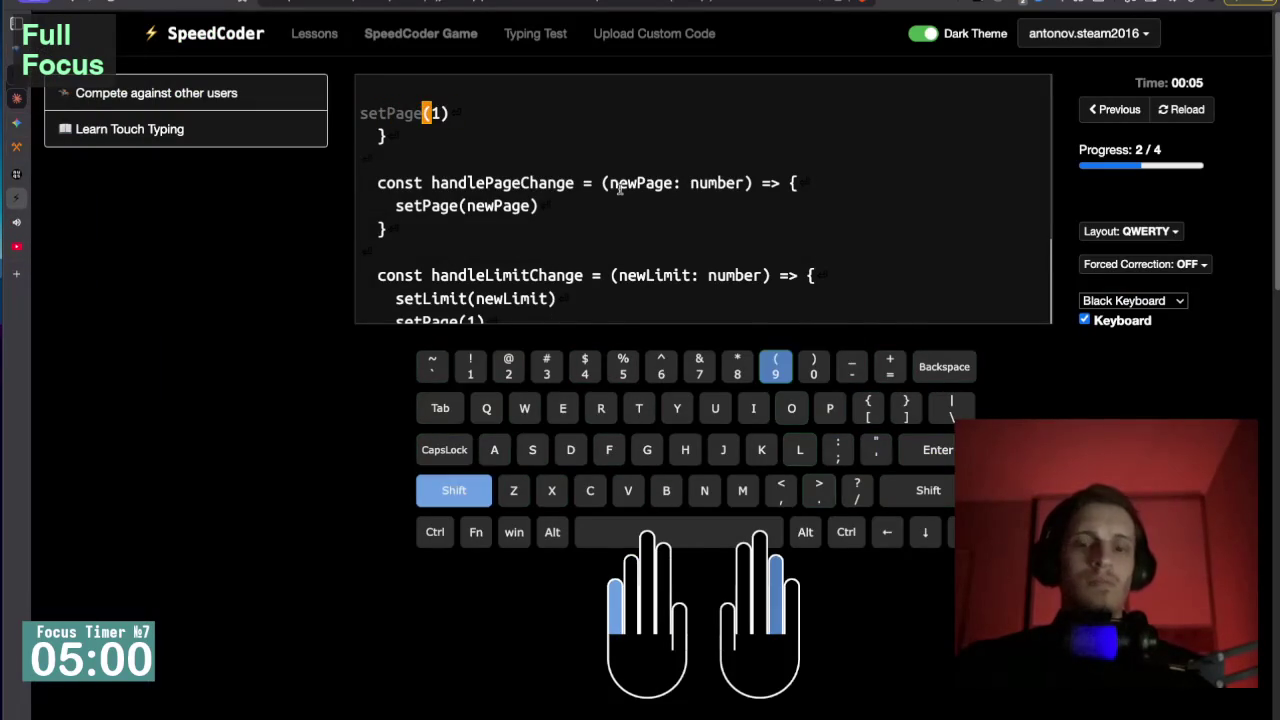
pyautogui.write('(1')
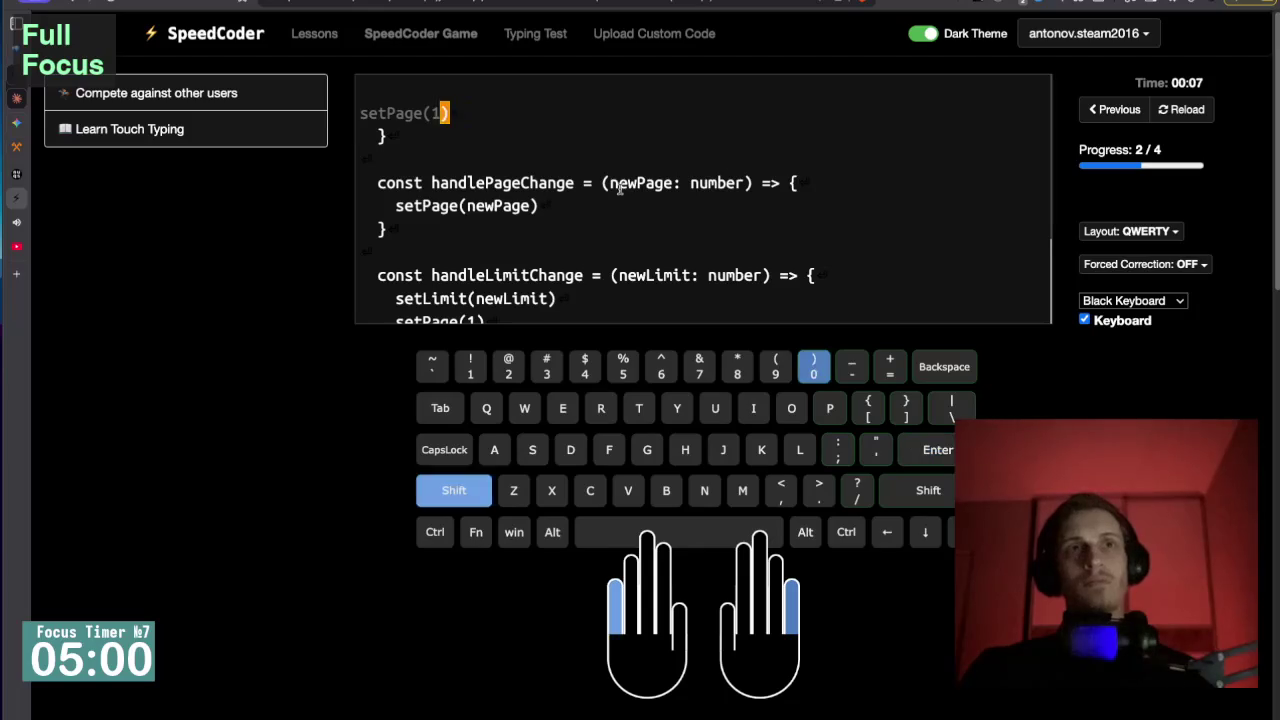
pyautogui.write(')')
pyautogui.press('Return')
pyautogui.write('}')
pyautogui.press('Return')
pyautogui.press('Return')
# Type the handlePageChange = (newPage: number) => { function with setPage(newPage) and closing brace.
pyautogui.write('const')
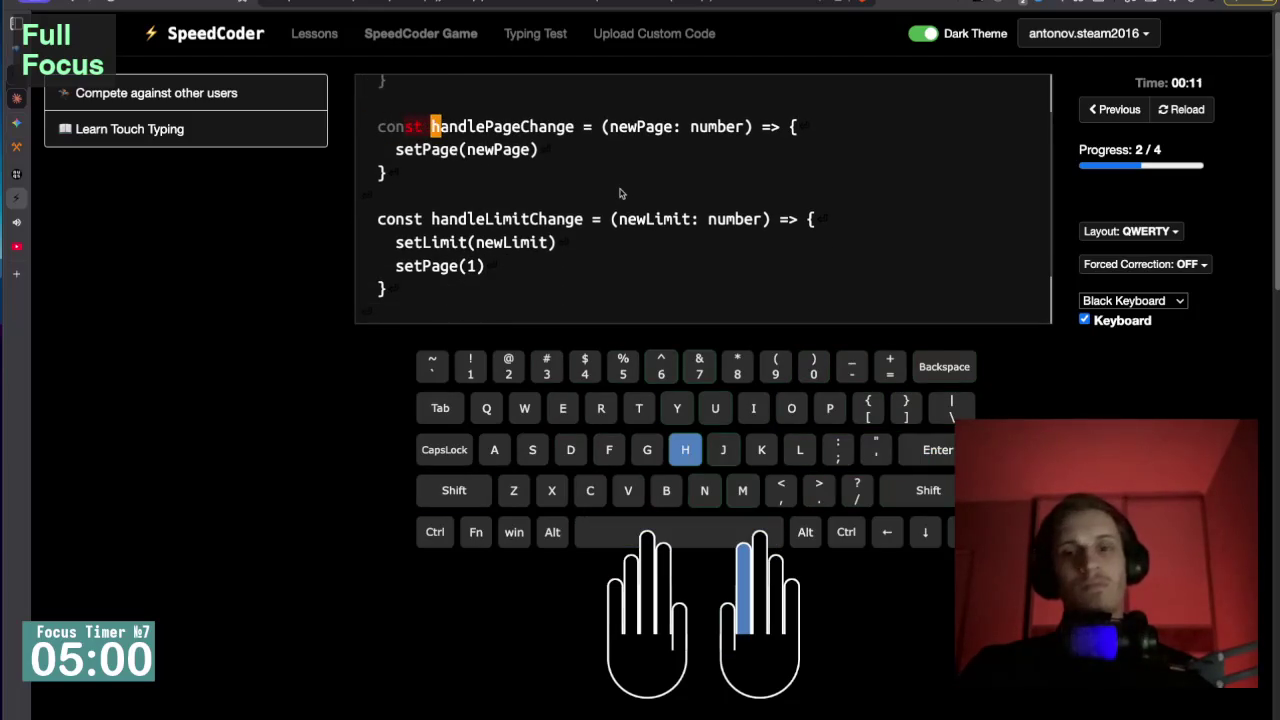
pyautogui.press('BackSpace')
pyautogui.press('BackSpace')
pyautogui.write('t ')
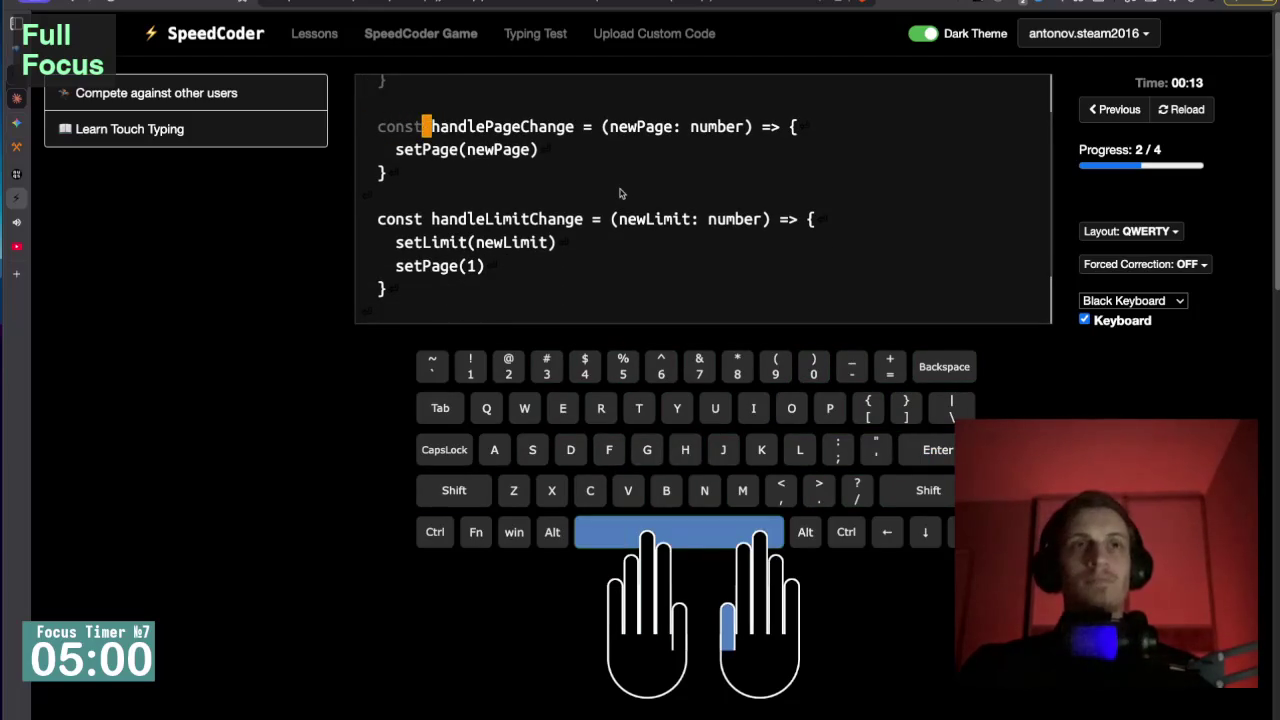
pyautogui.write('handle')
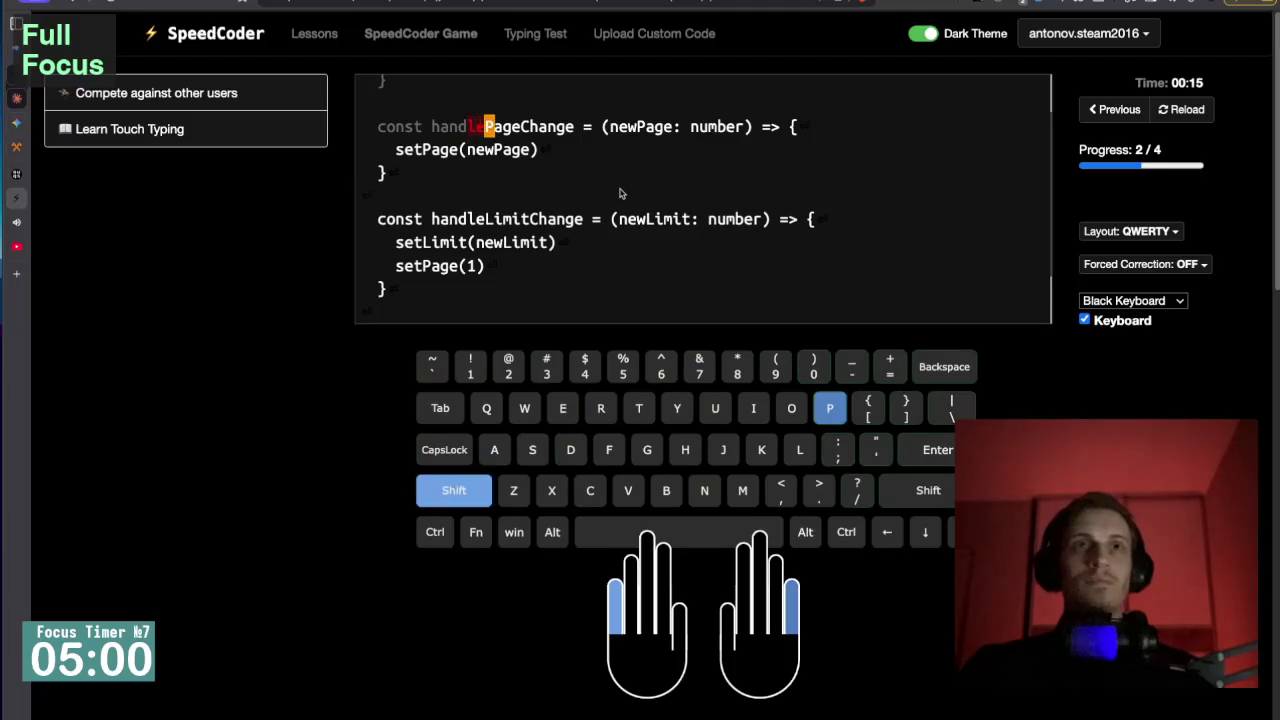
pyautogui.write('PageChange')
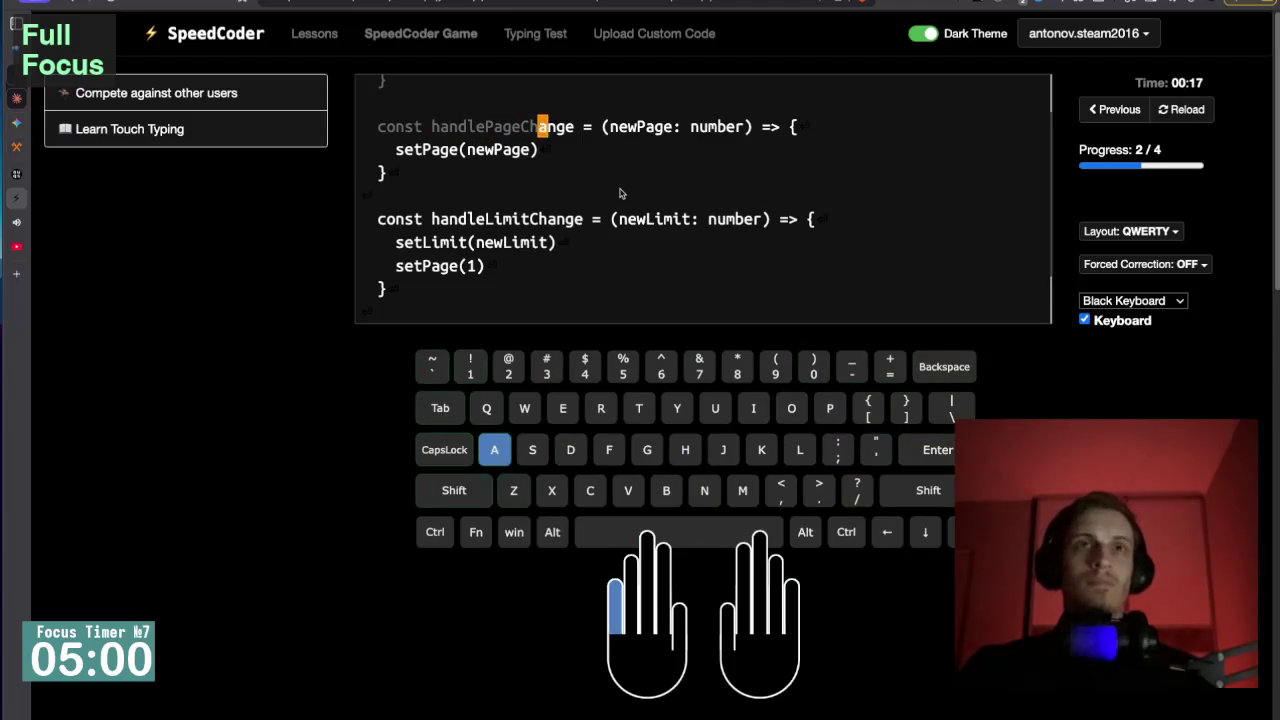
pyautogui.write('(')
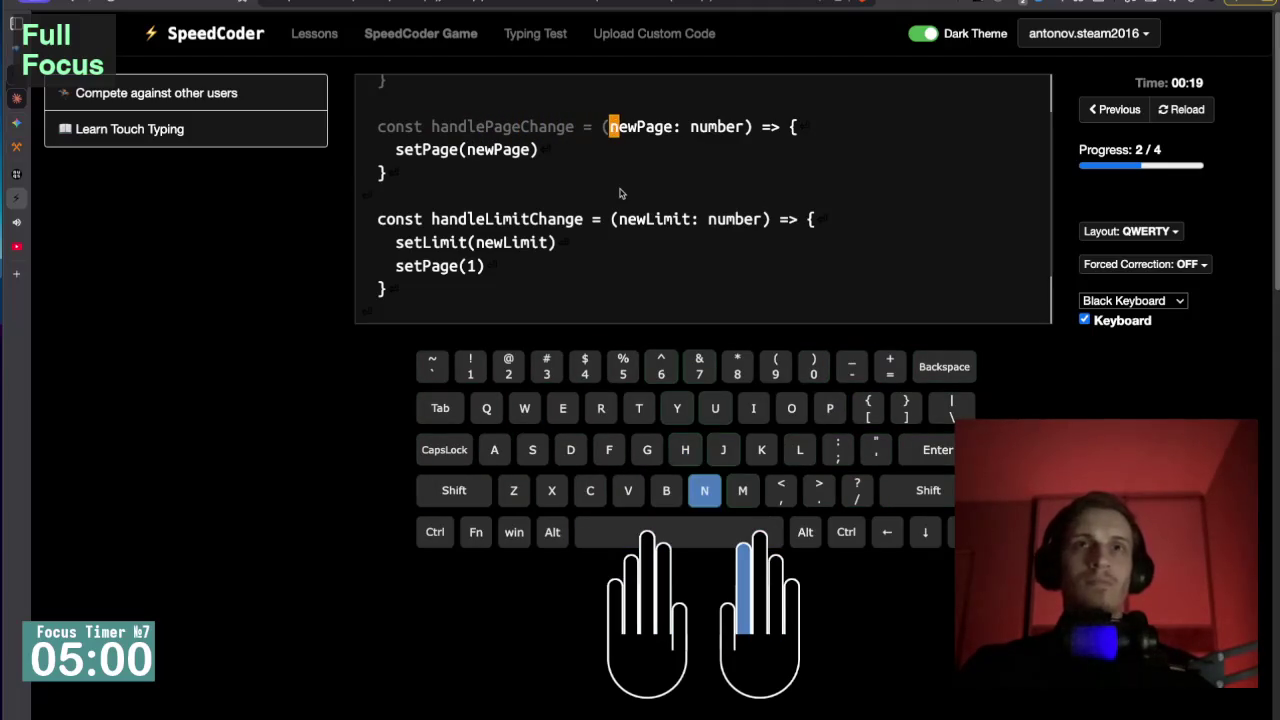
pyautogui.write('newPage')
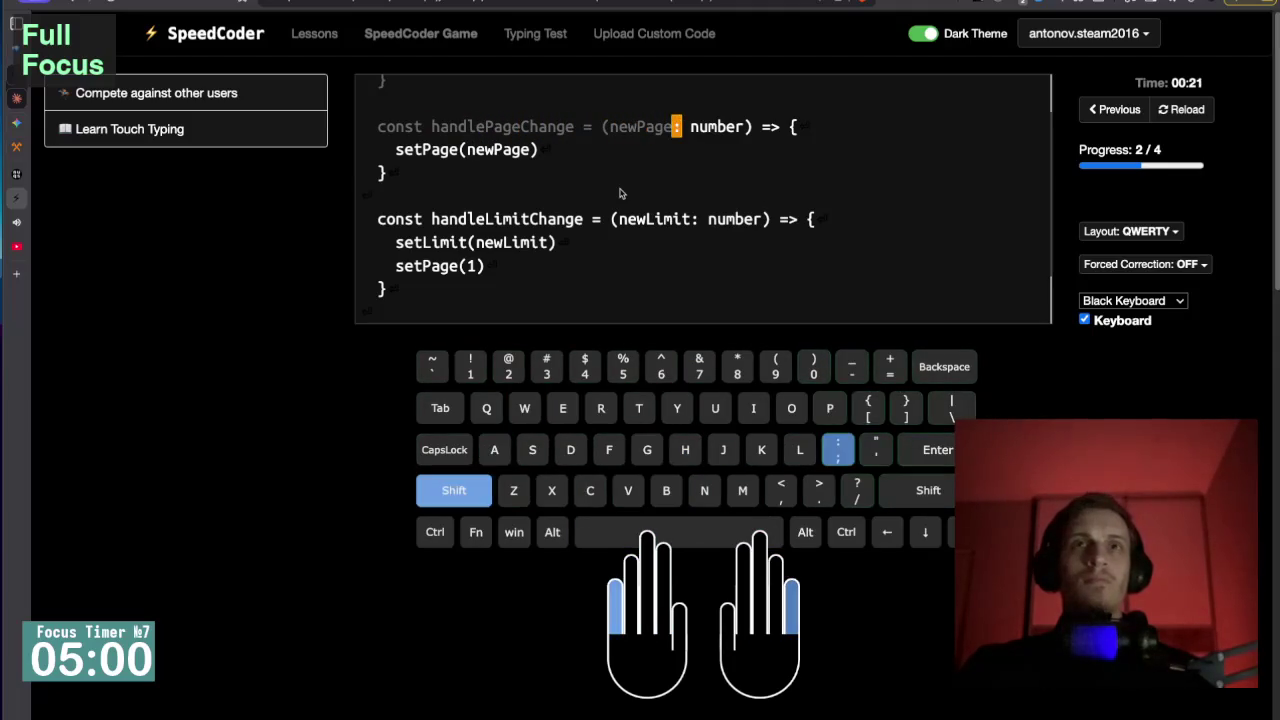
pyautogui.write(': numbe')
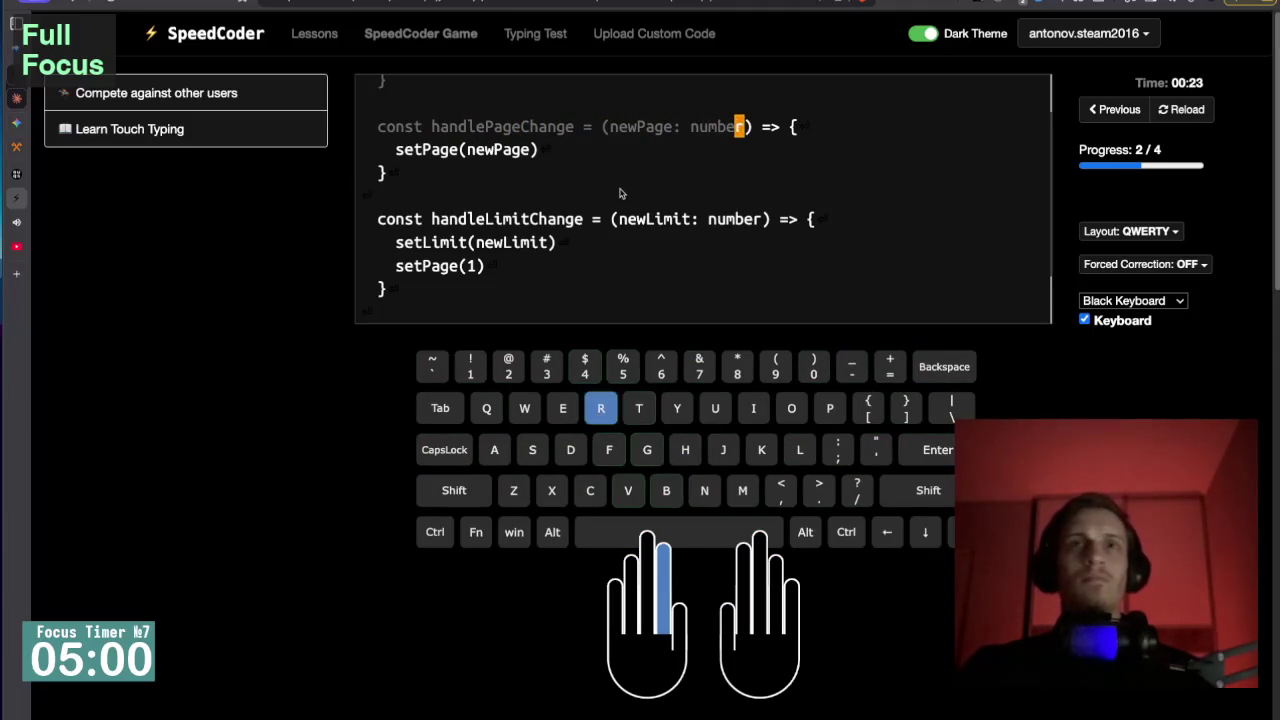
pyautogui.write('r) => ')
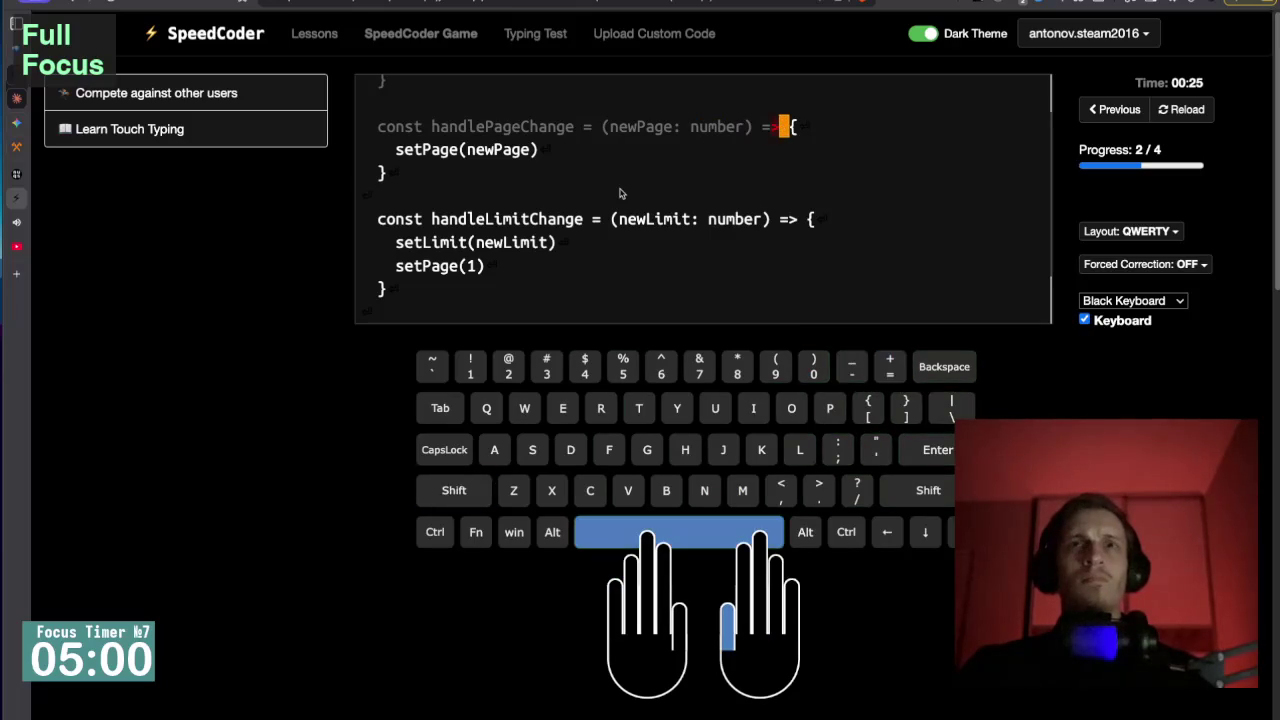
pyautogui.write('{')
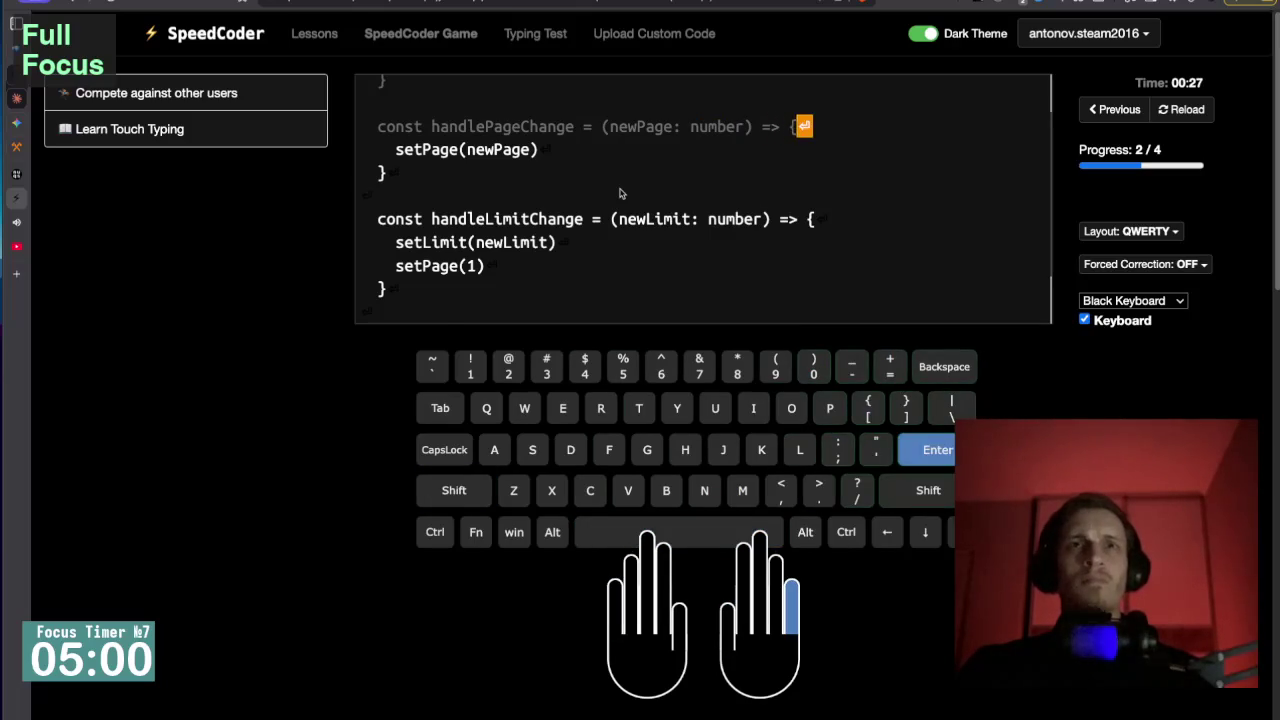
pyautogui.press('Return')
pyautogui.write('setPage')
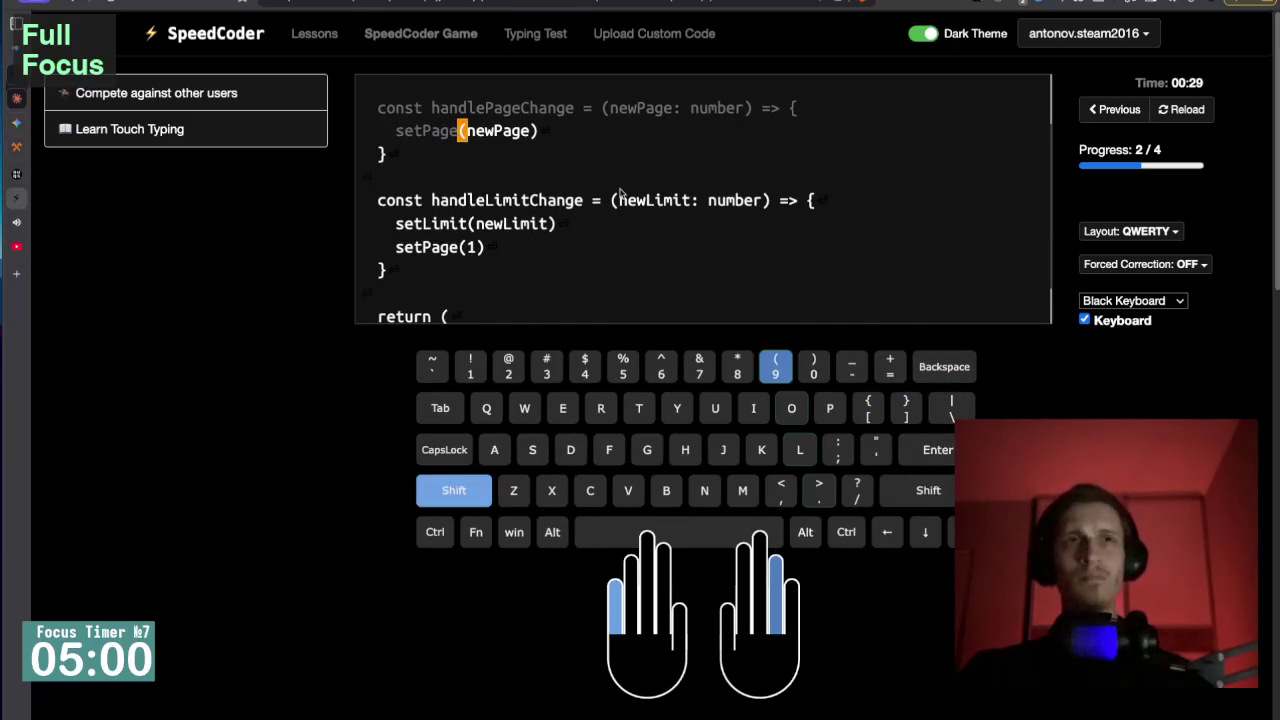
pyautogui.write('(newPage)')
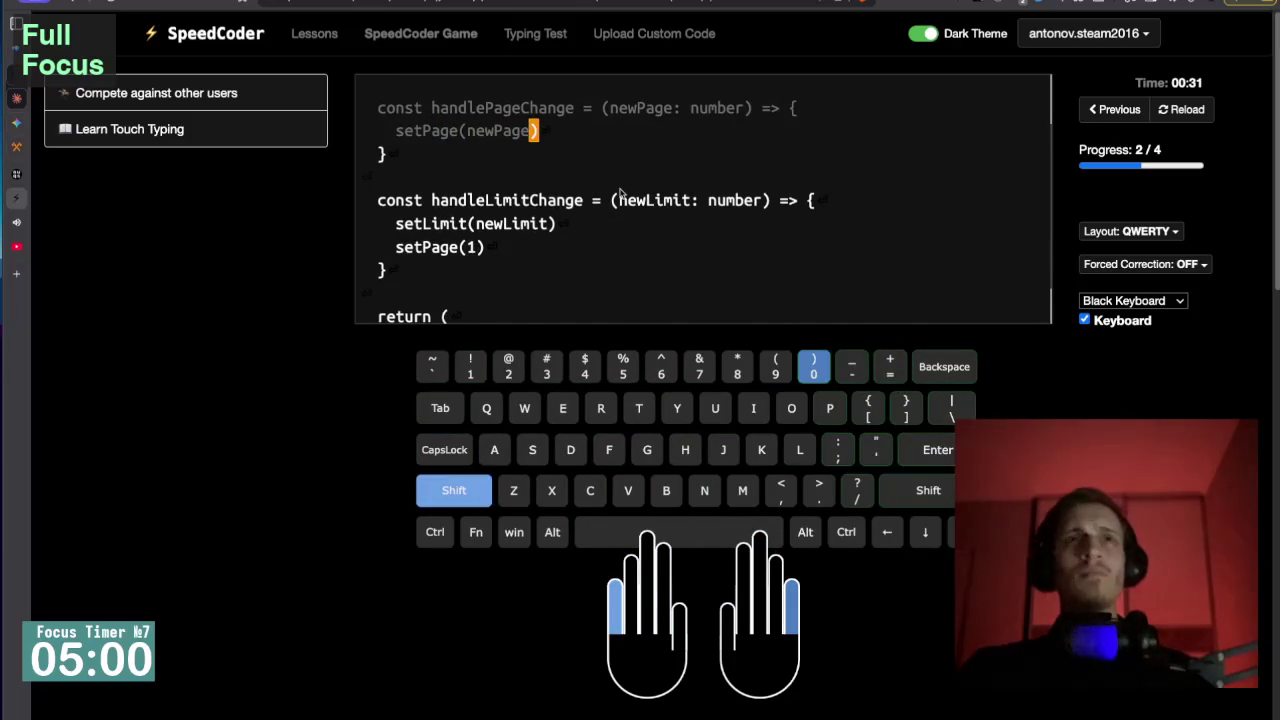
pyautogui.press('Return')
pyautogui.write('}')
pyautogui.press('Return')
pyautogui.press('Return')
# Type the 'const handleLimitChange = (newLimit: number) => {' declaration, fixing typos.
pyautogui.write('const handle')
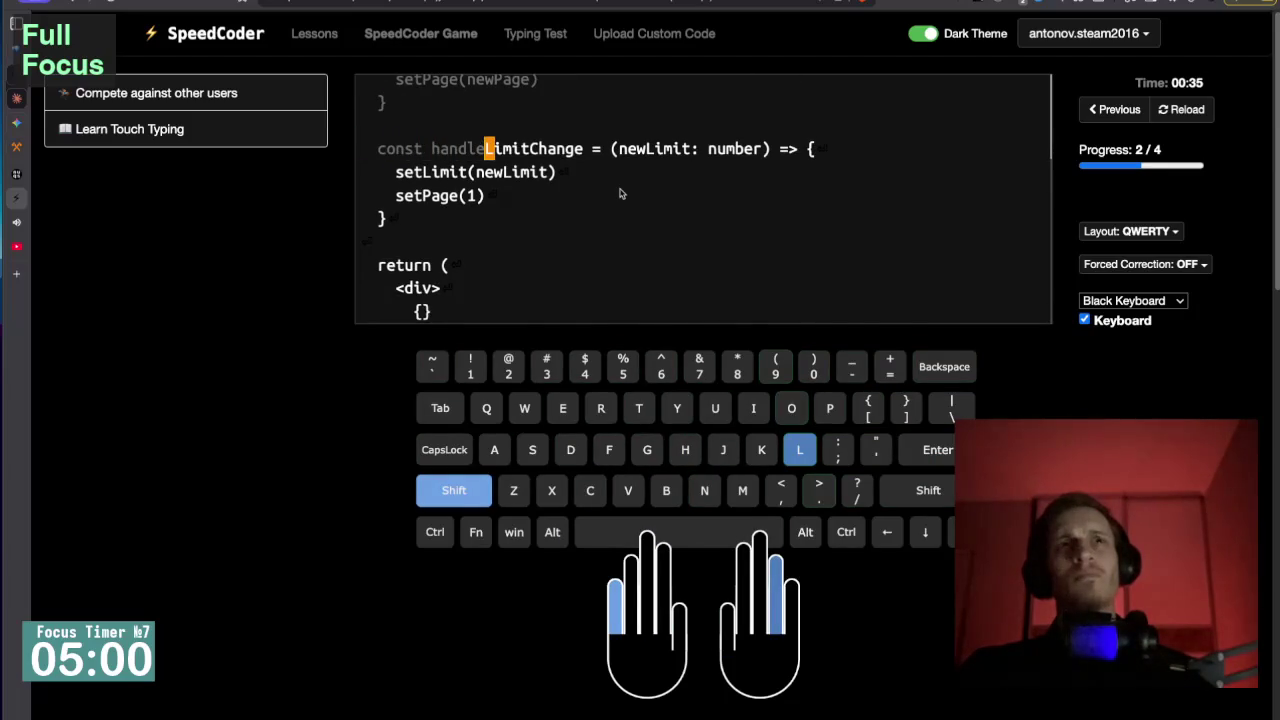
pyautogui.write('Limit')
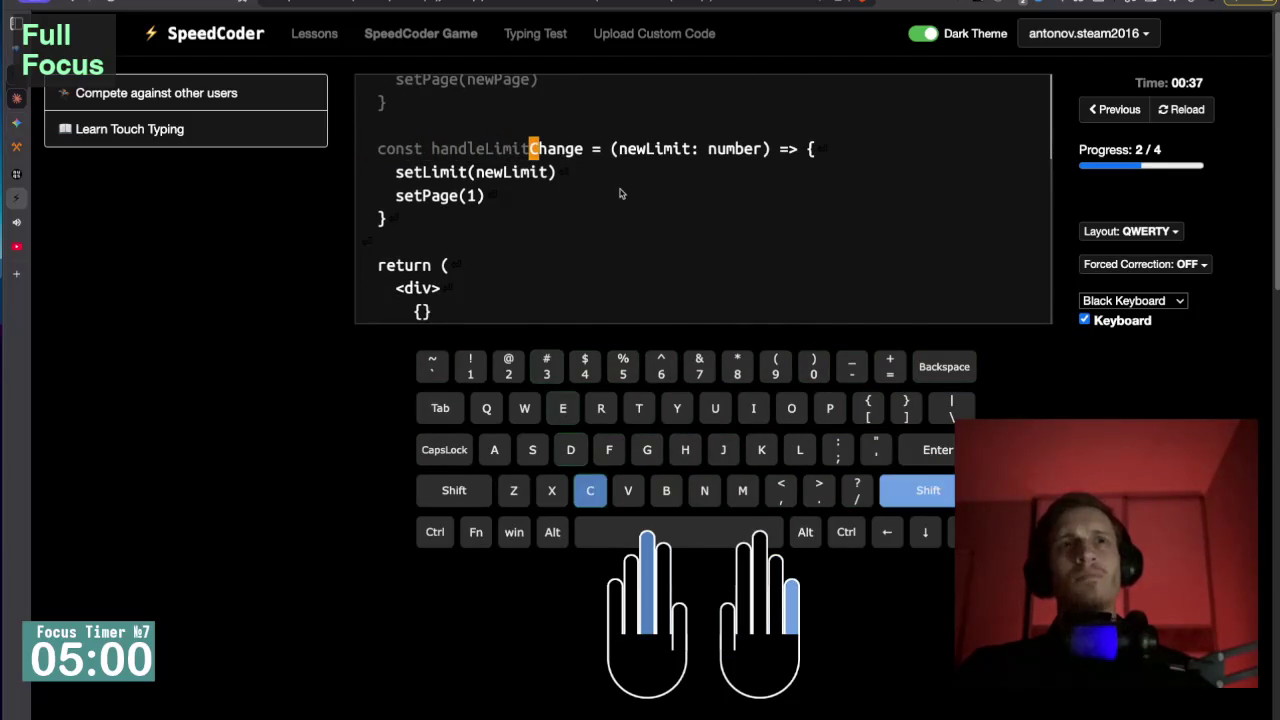
pyautogui.write('Chan')
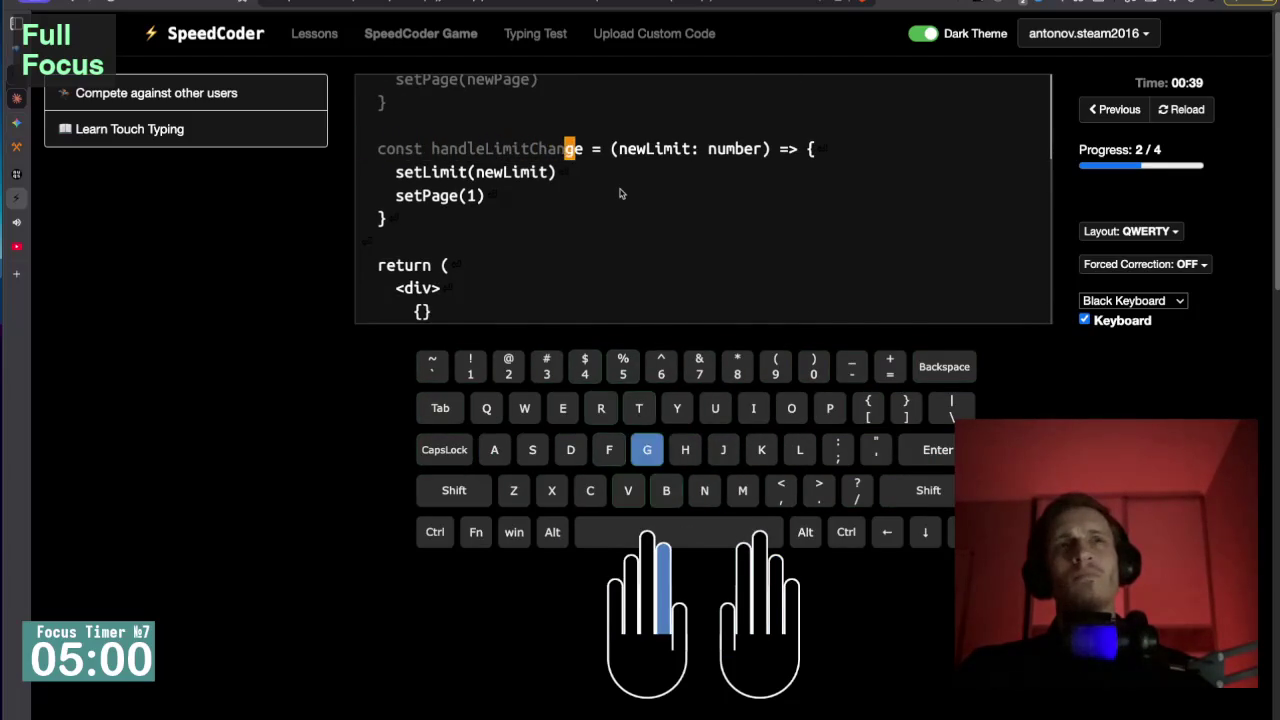
pyautogui.write('ge = 9')
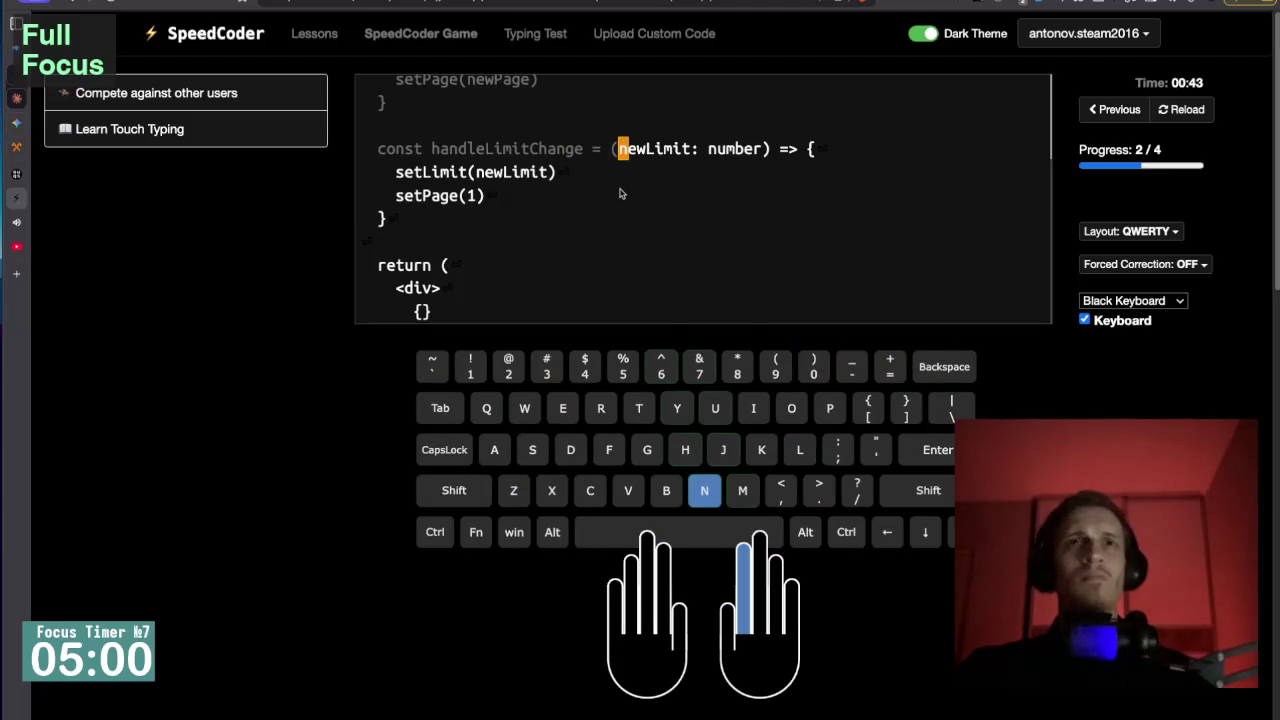
pyautogui.press('BackSpace')
pyautogui.write('(newLi')
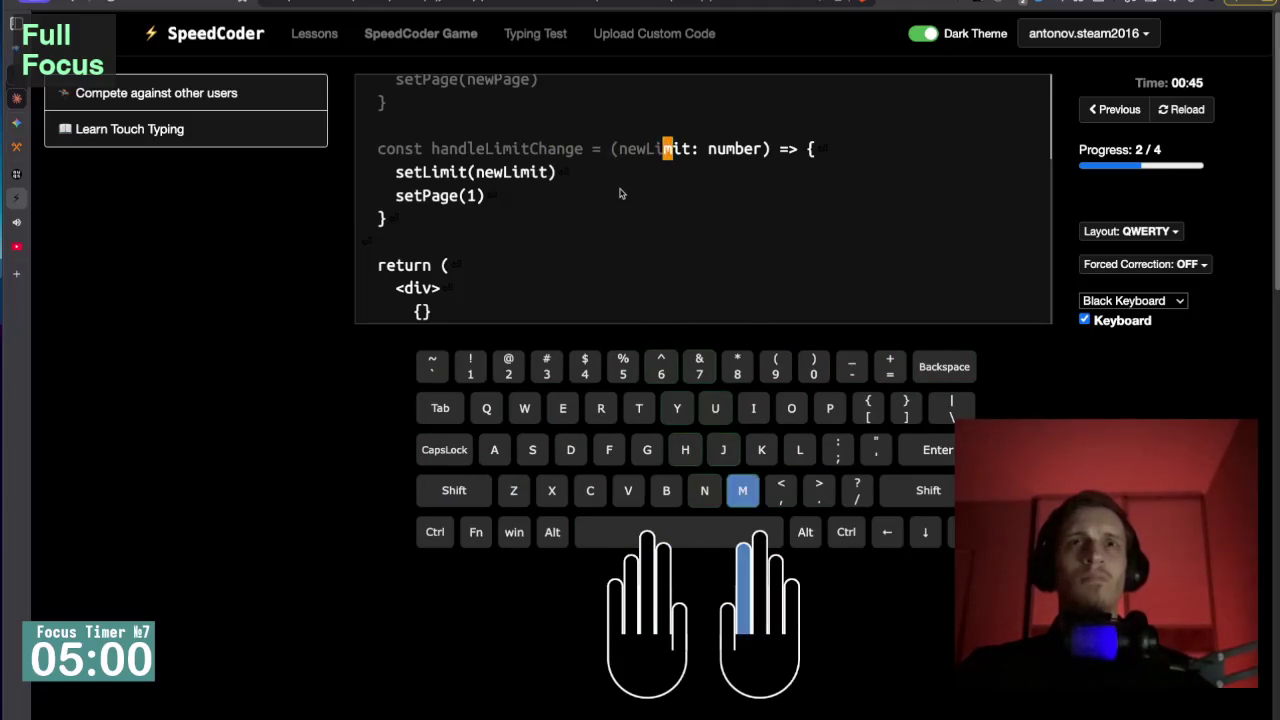
pyautogui.write('mit: number) ')
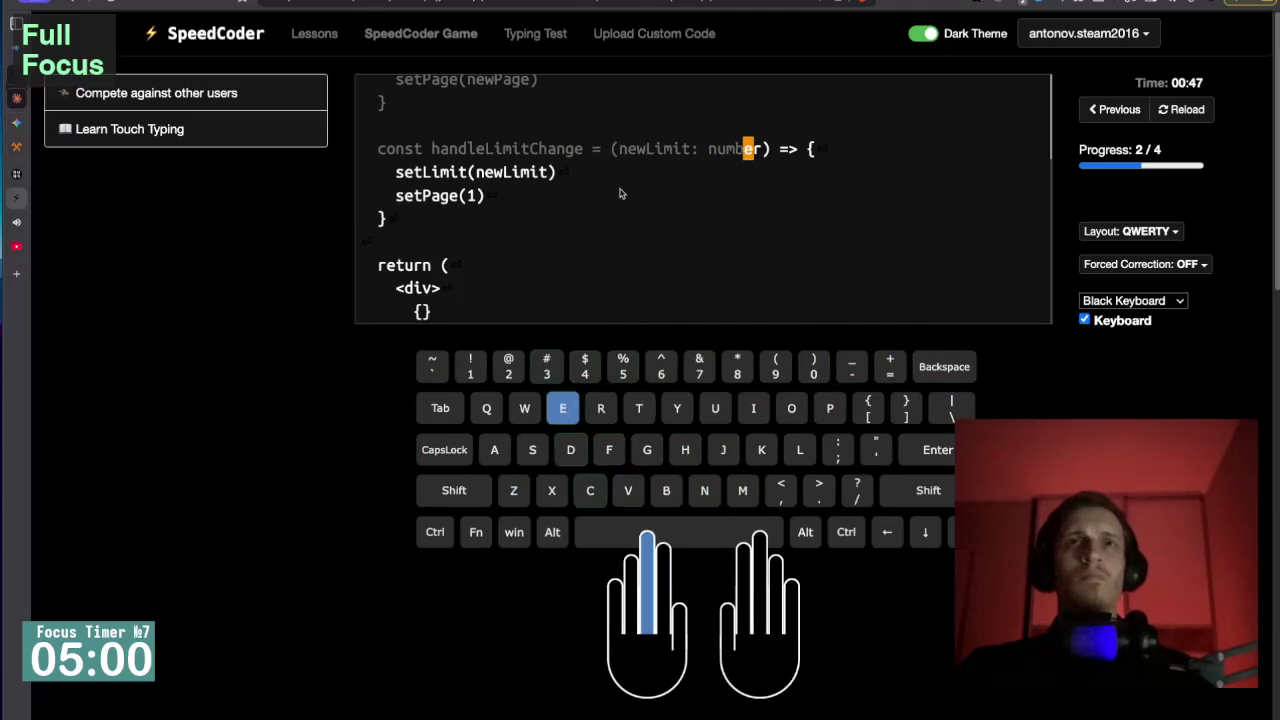
pyautogui.write('=>')
pyautogui.press('BackSpace')
pyautogui.press('BackSpace')
pyautogui.write('=> {')
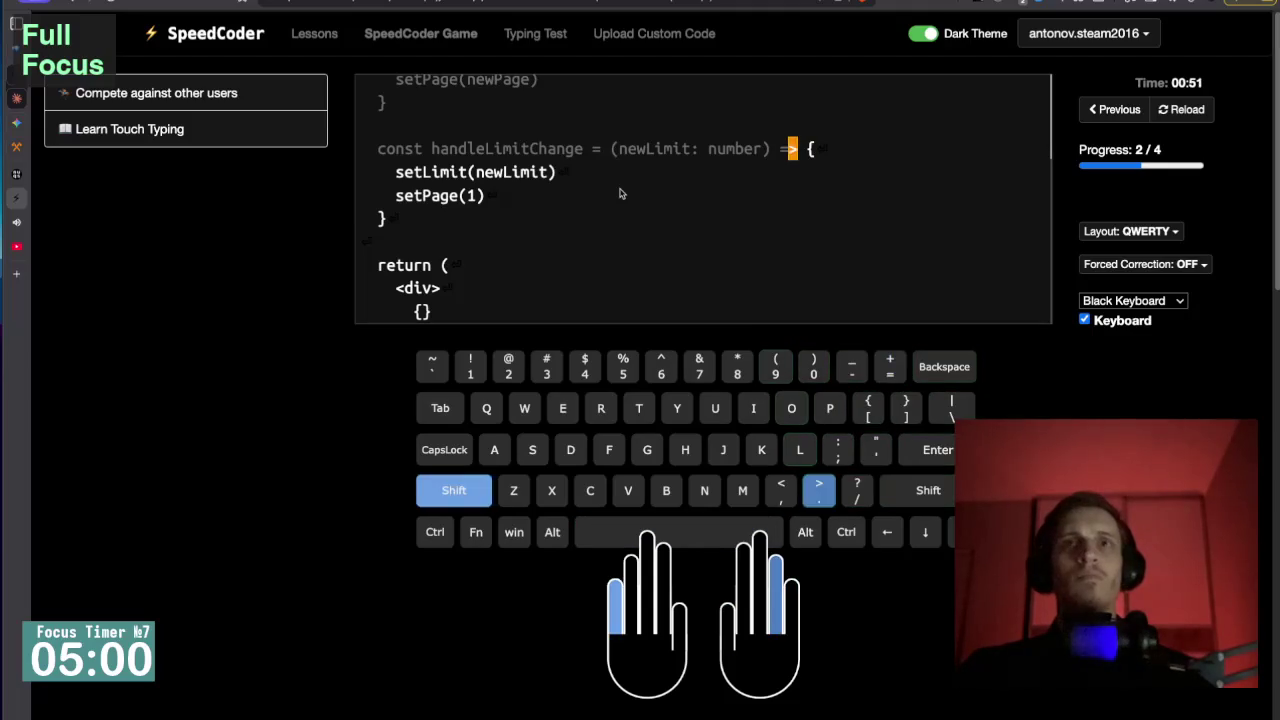
pyautogui.press('Return')
# Type setLimit(newLimit), setPage(1) and the closing brace of handleLimitChange.
pyautogui.write('setLimit(newLi')
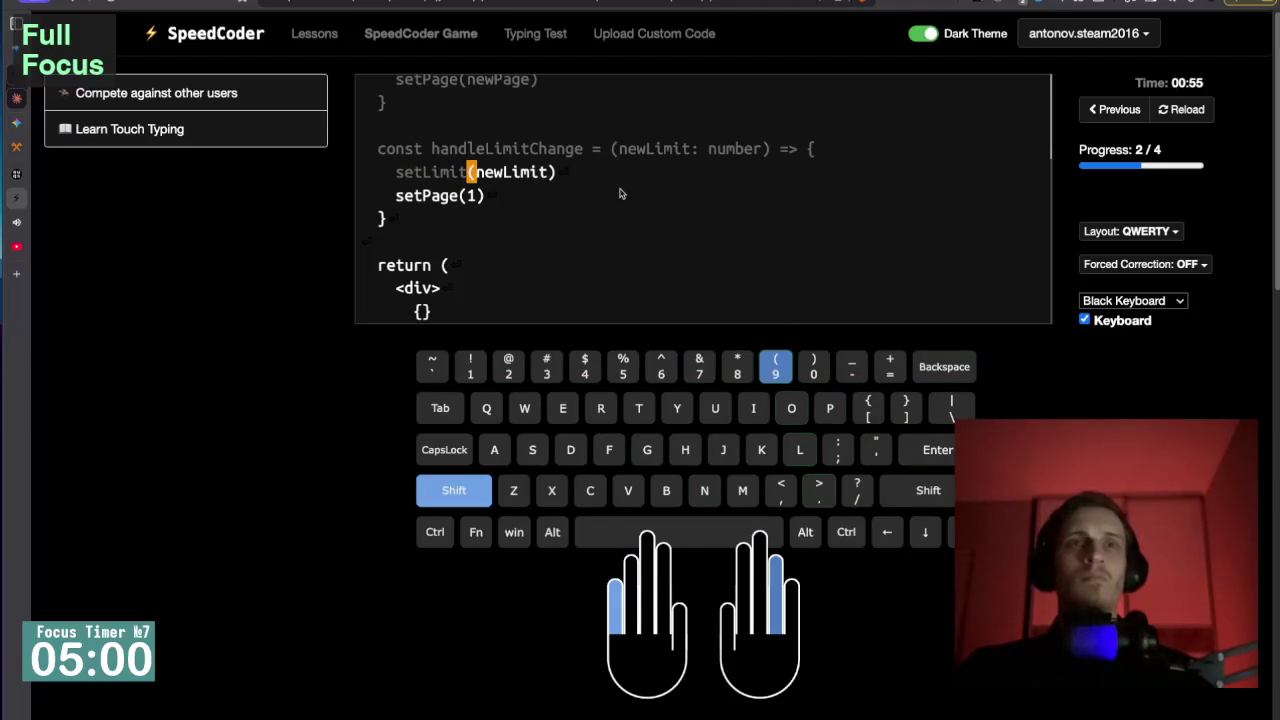
pyautogui.write('mit')
pyautogui.press('Return')
pyautogui.press('BackSpace')
pyautogui.write(')')
pyautogui.press('Return')
pyautogui.write('setPage')
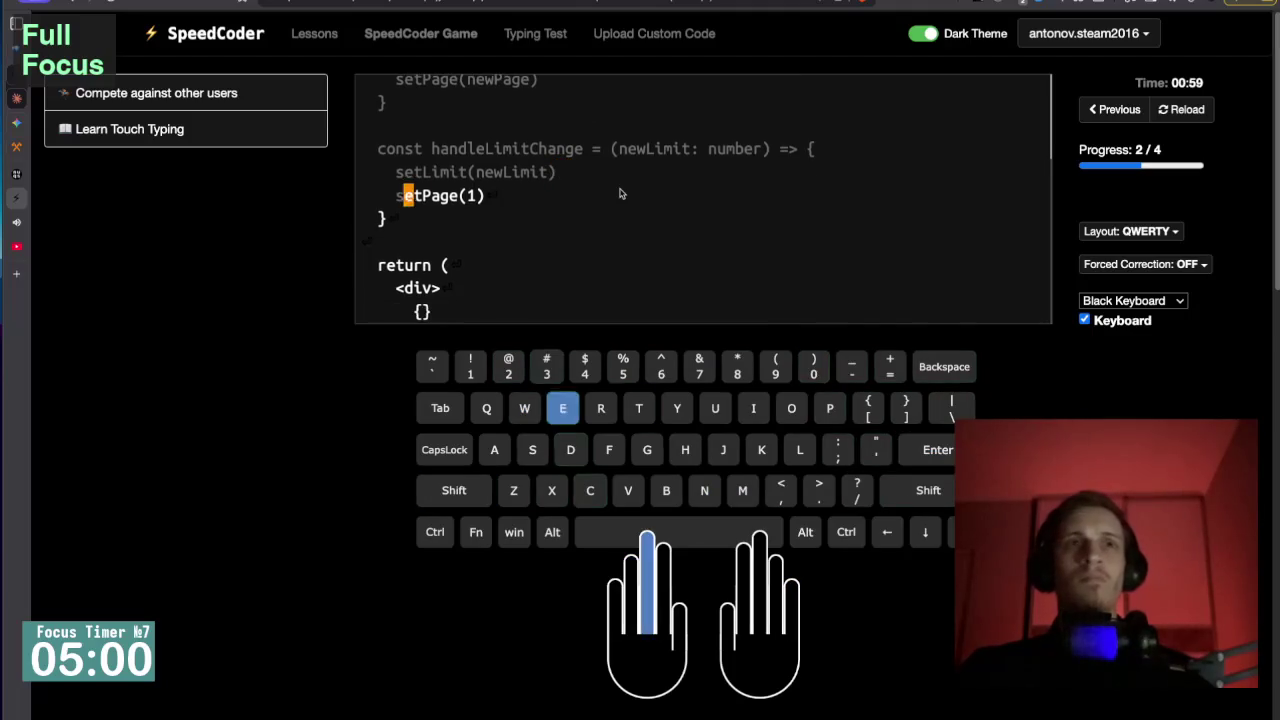
pyautogui.write('(1)')
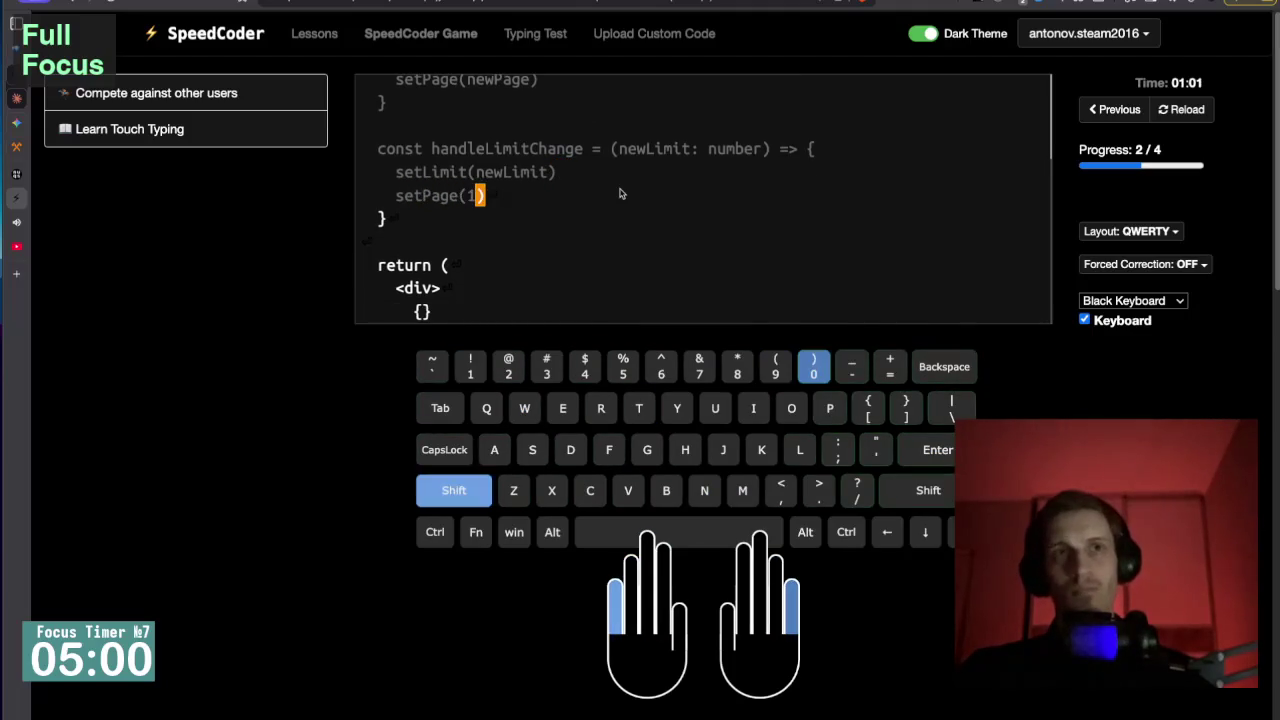
pyautogui.press('BackSpace')
pyautogui.write('}')
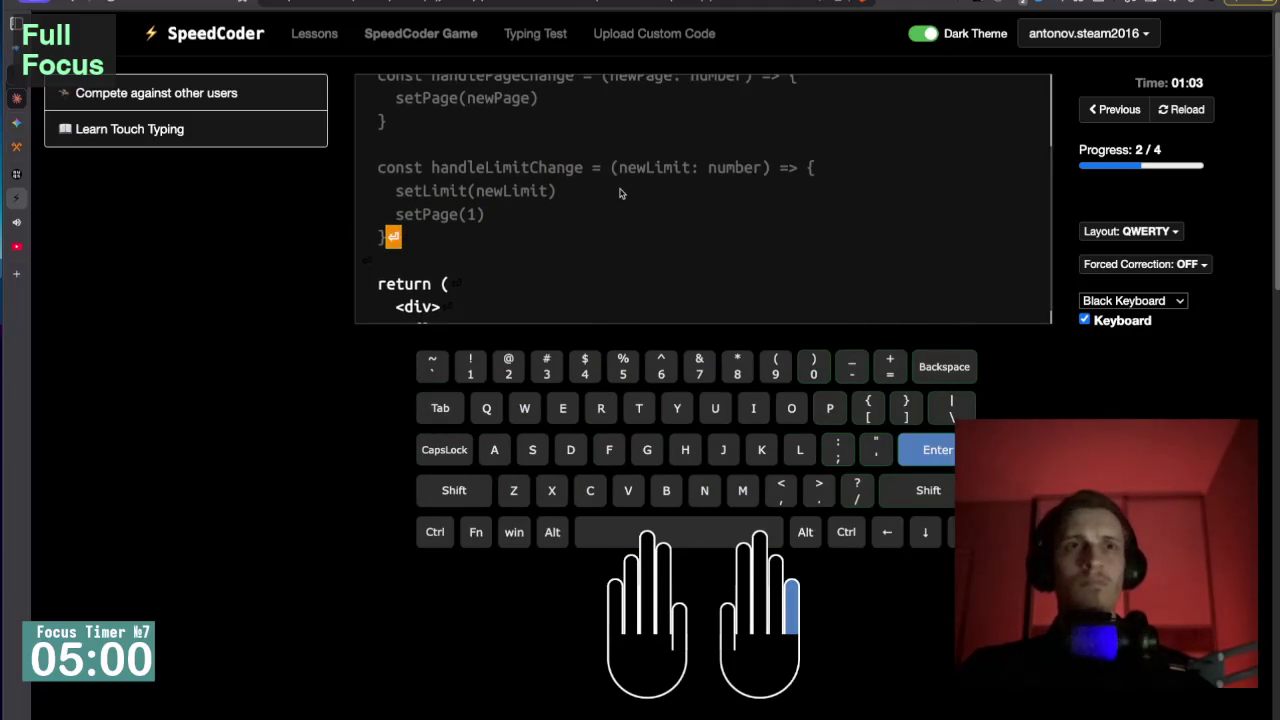
pyautogui.press('Return')
# Type 'return (' and '<div>' to complete the section at 26 WPM, 99% accuracy.
pyautogui.write('return ')
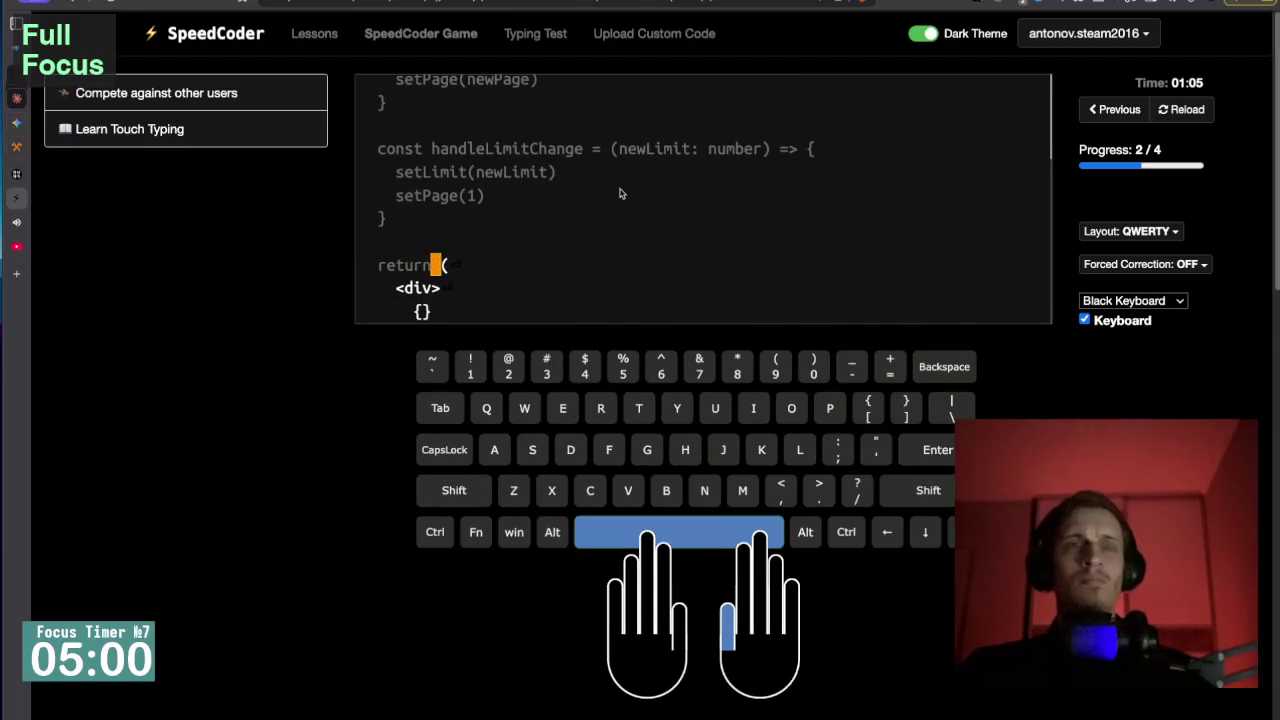
pyautogui.write('(')
pyautogui.press('Return')
pyautogui.write('<div')
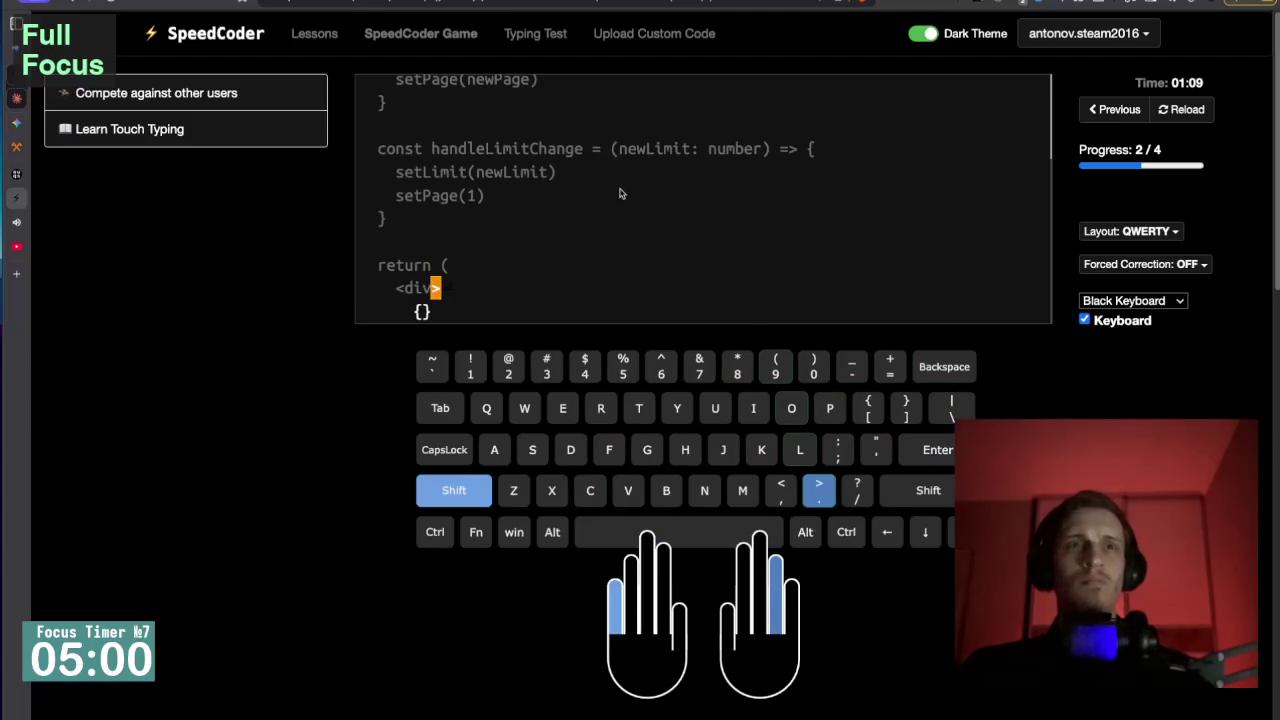
pyautogui.write('>')
pyautogui.press('Return')
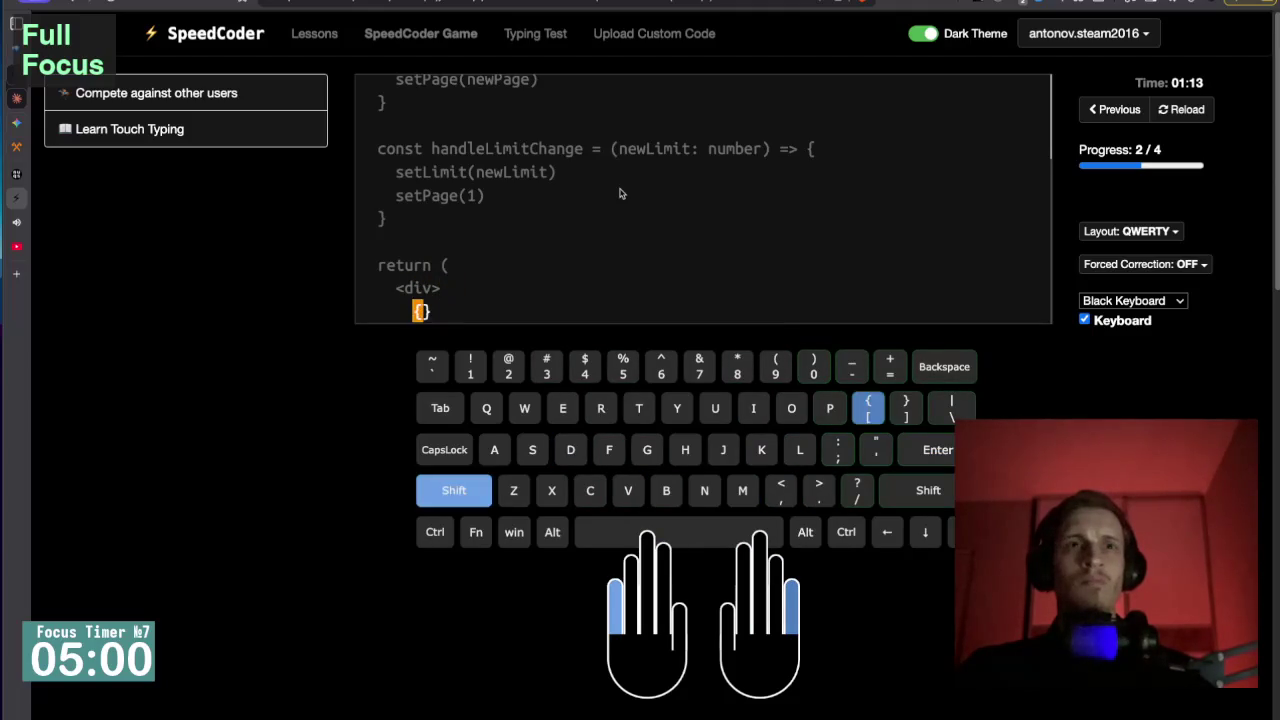
# Leave the lesson results for lesson 3 of 4, the search input snippet.
pyautogui.write('{')
pyautogui.scroll(-1, 690, 195)
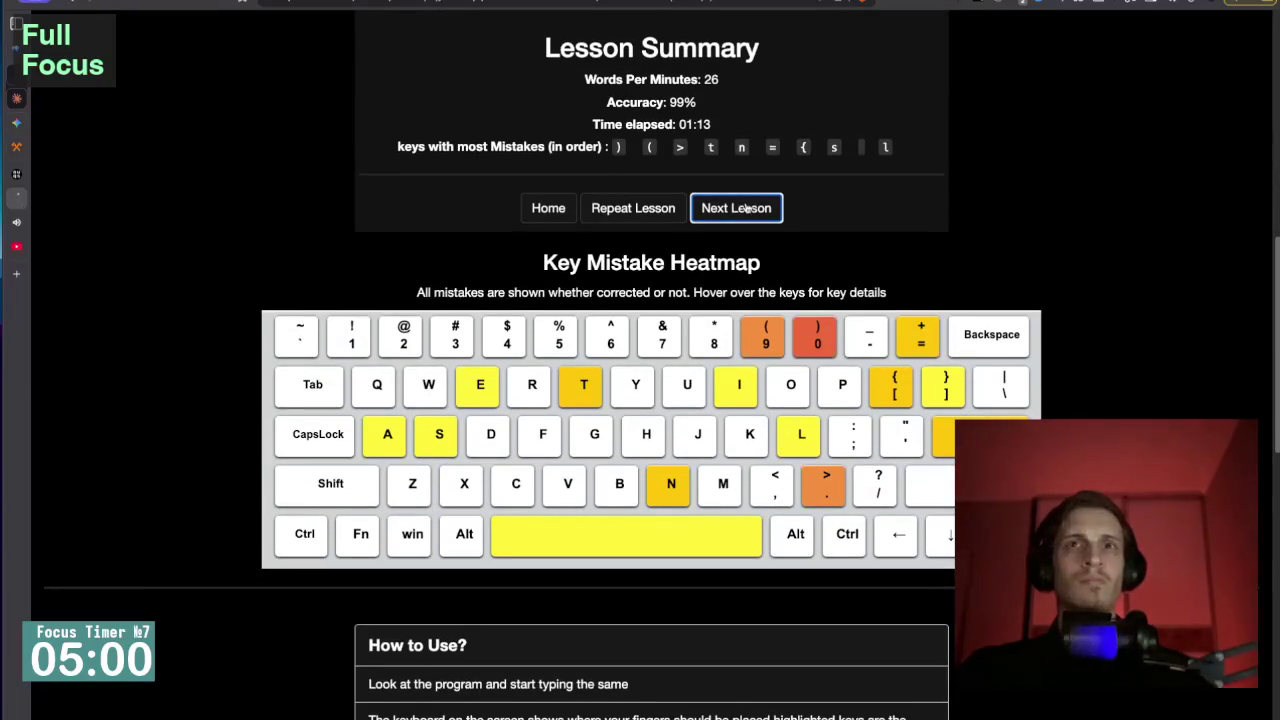
pyautogui.click(745, 208)
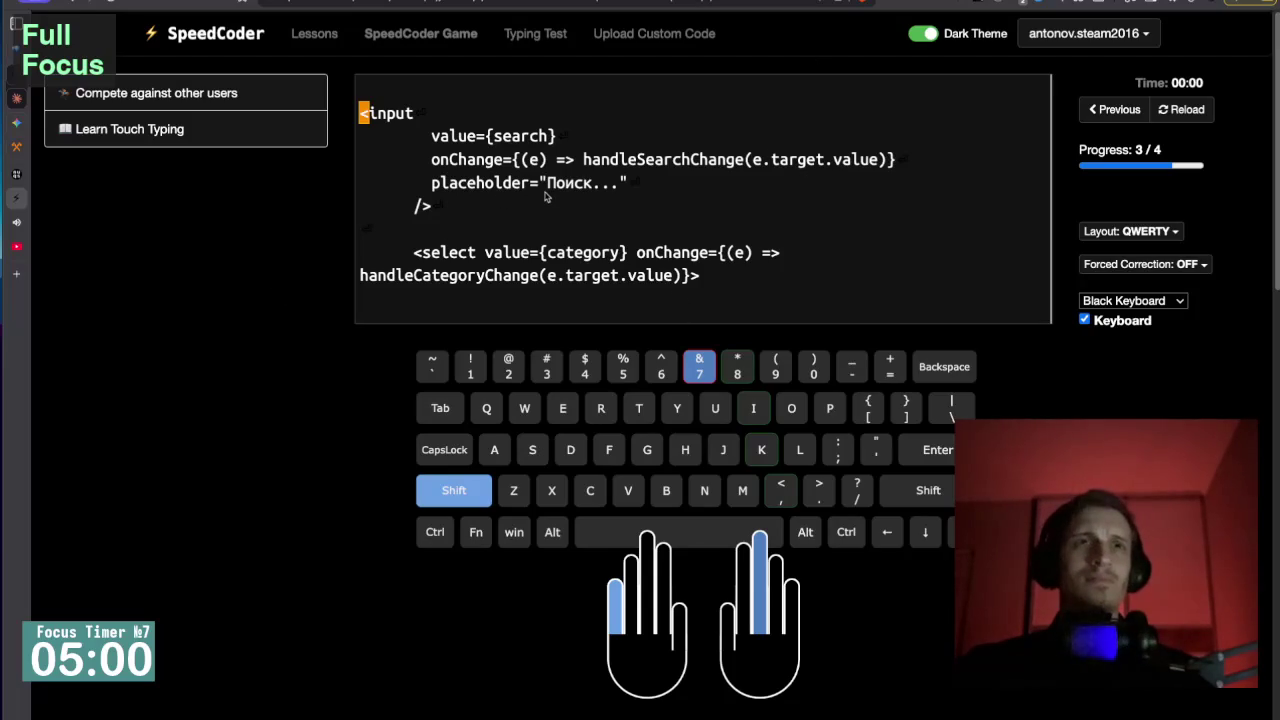
# Type <input with value={search}, the handleSearchChange onChange handler and placeholder="Поиск...".
pyautogui.write('<')
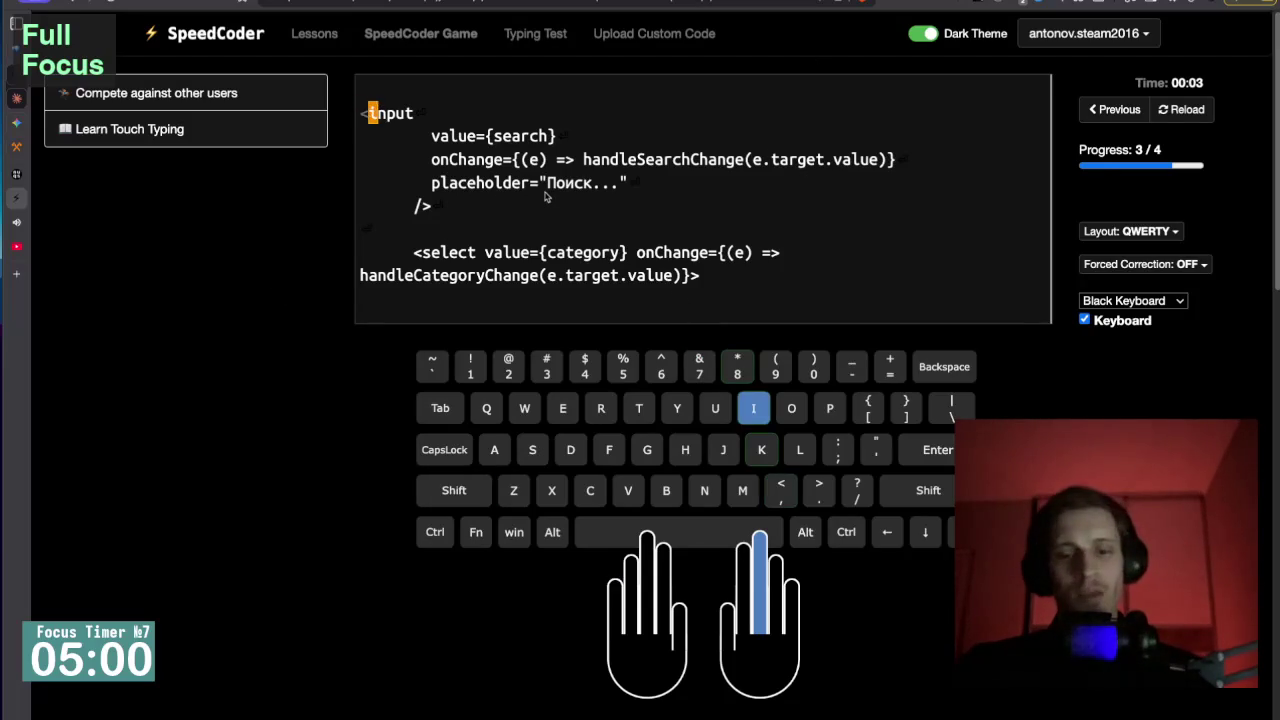
pyautogui.write('input')
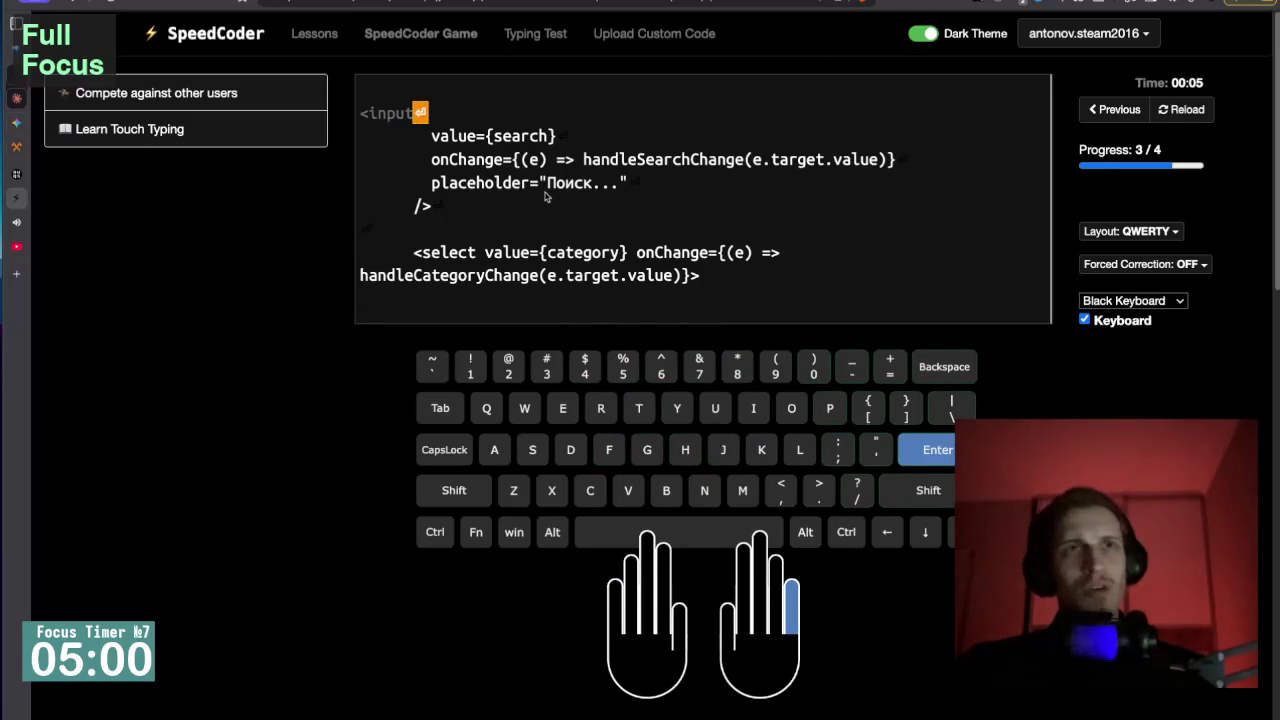
pyautogui.press('Return')
pyautogui.write('value={')
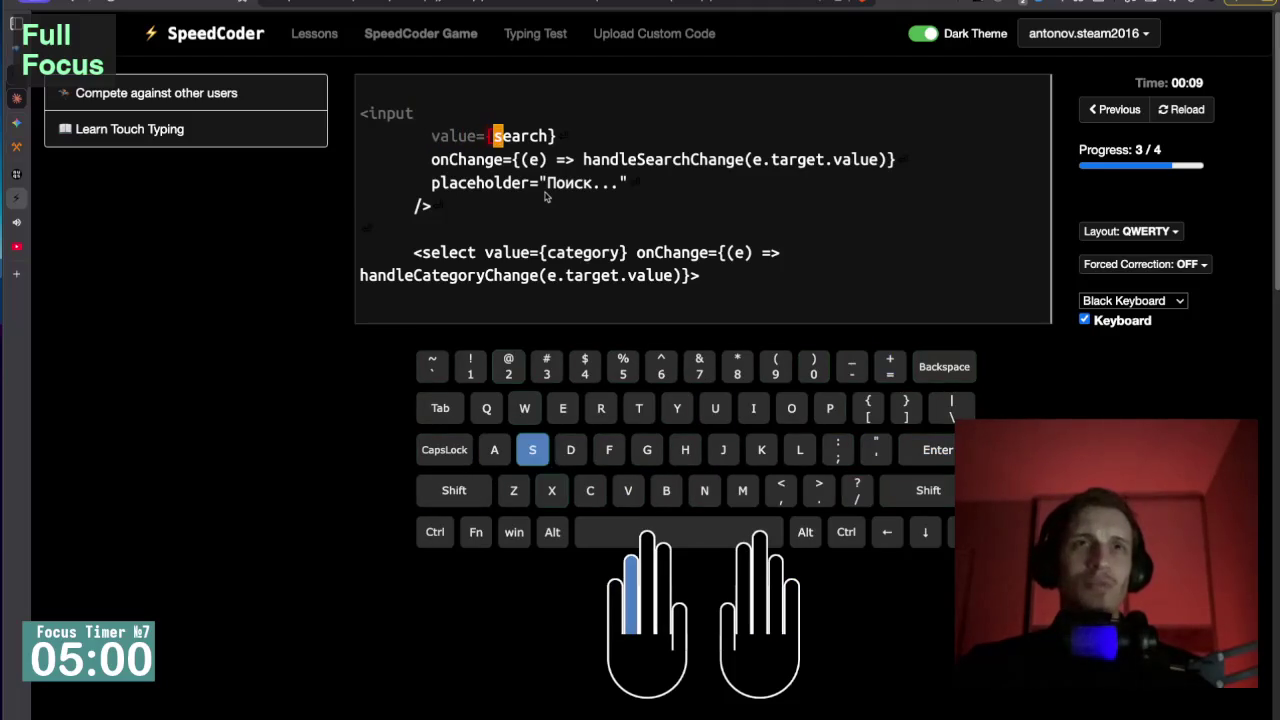
pyautogui.write('search}')
pyautogui.press('Return')
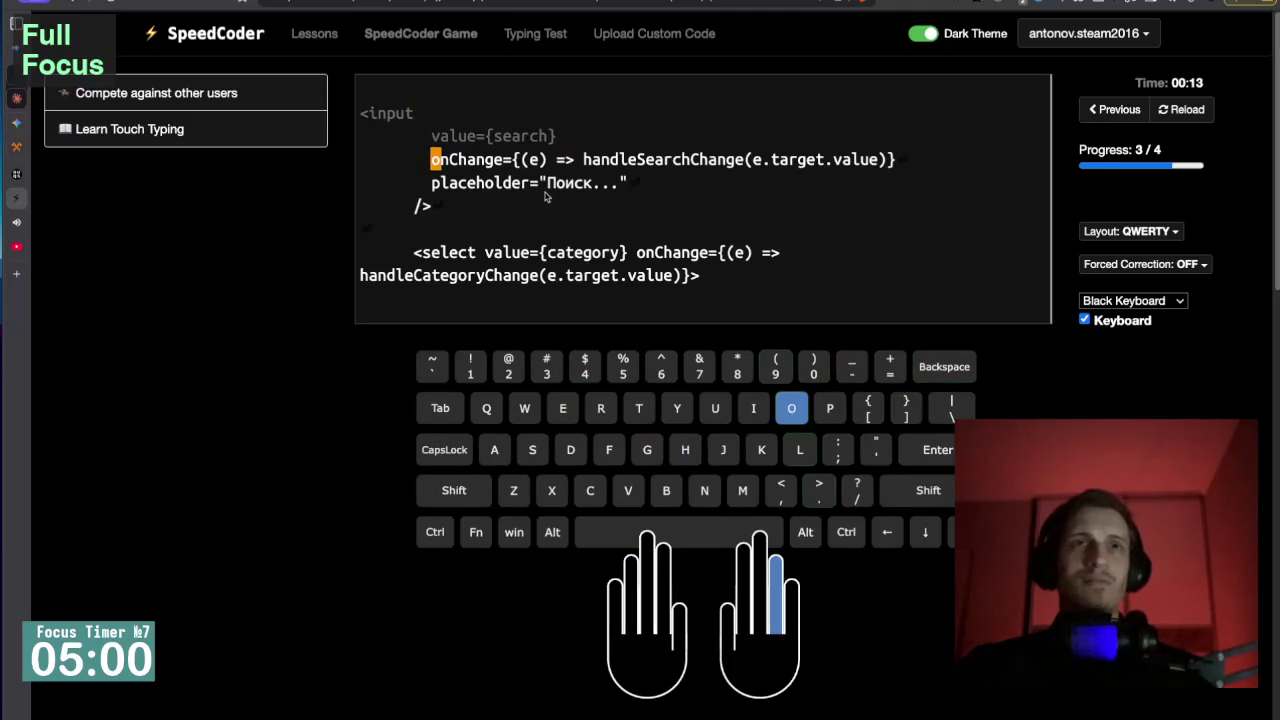
pyautogui.write('onChange')
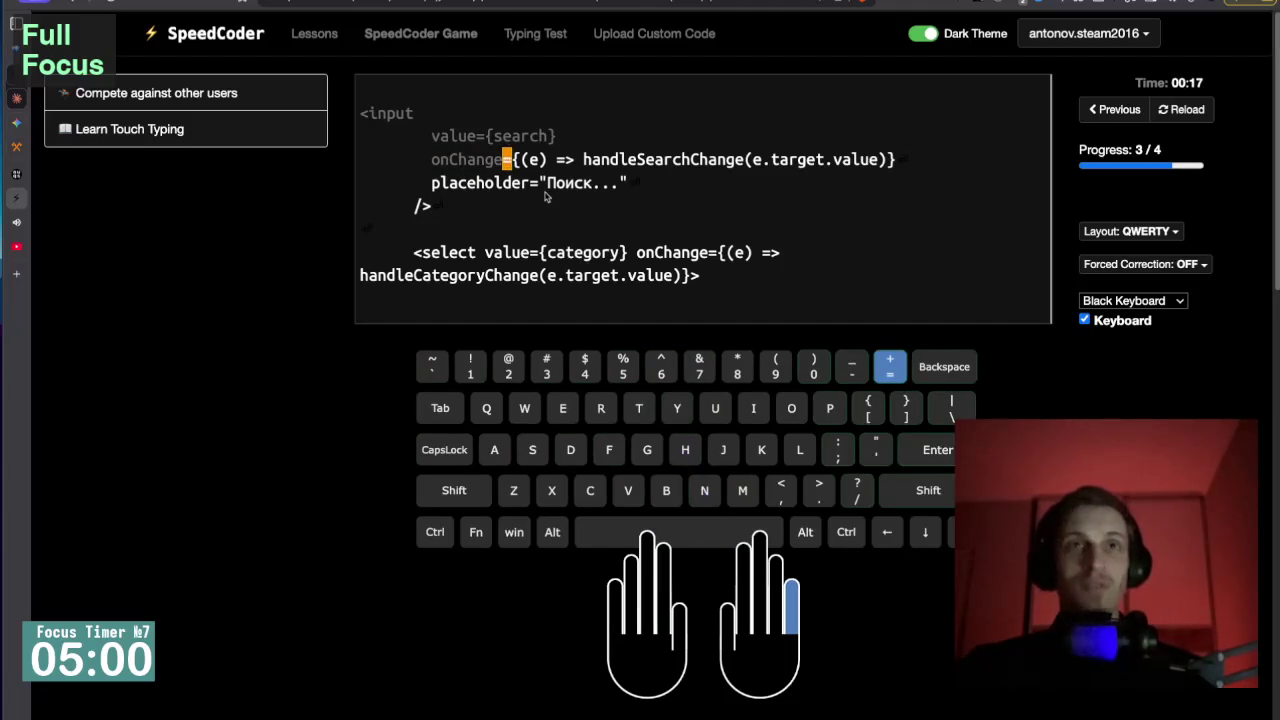
pyautogui.write('={(e')
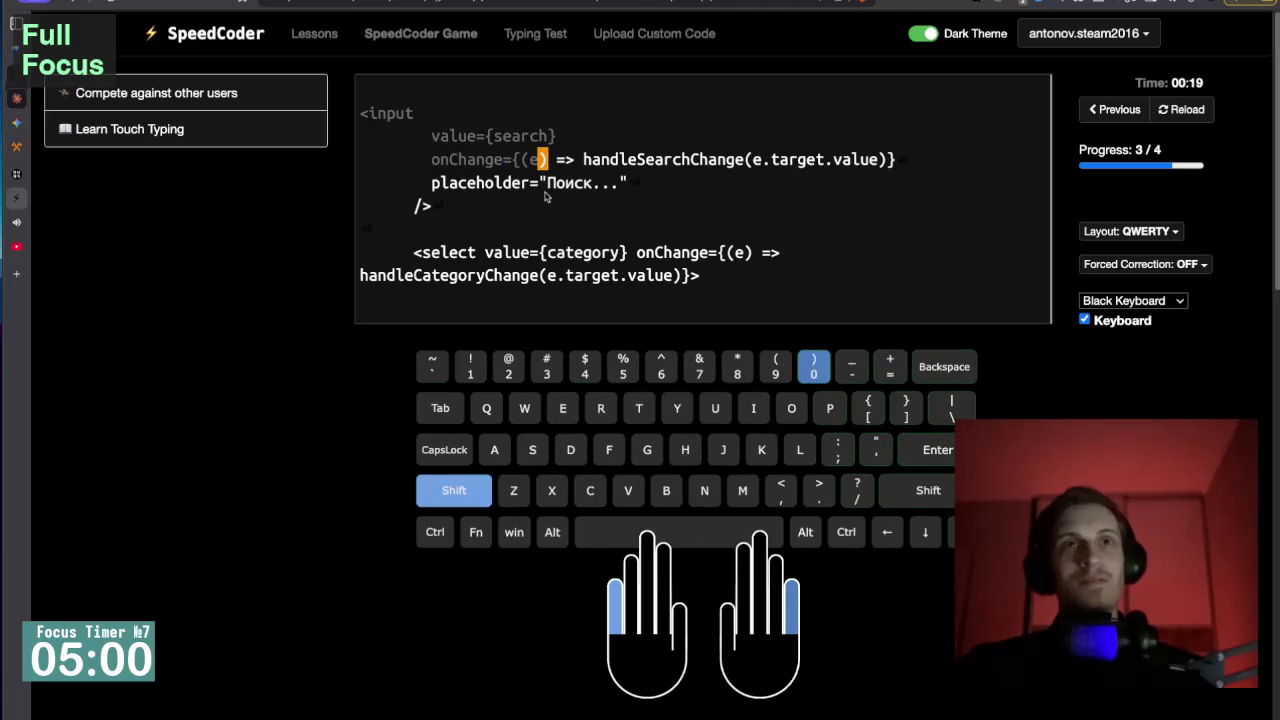
pyautogui.write(') ')
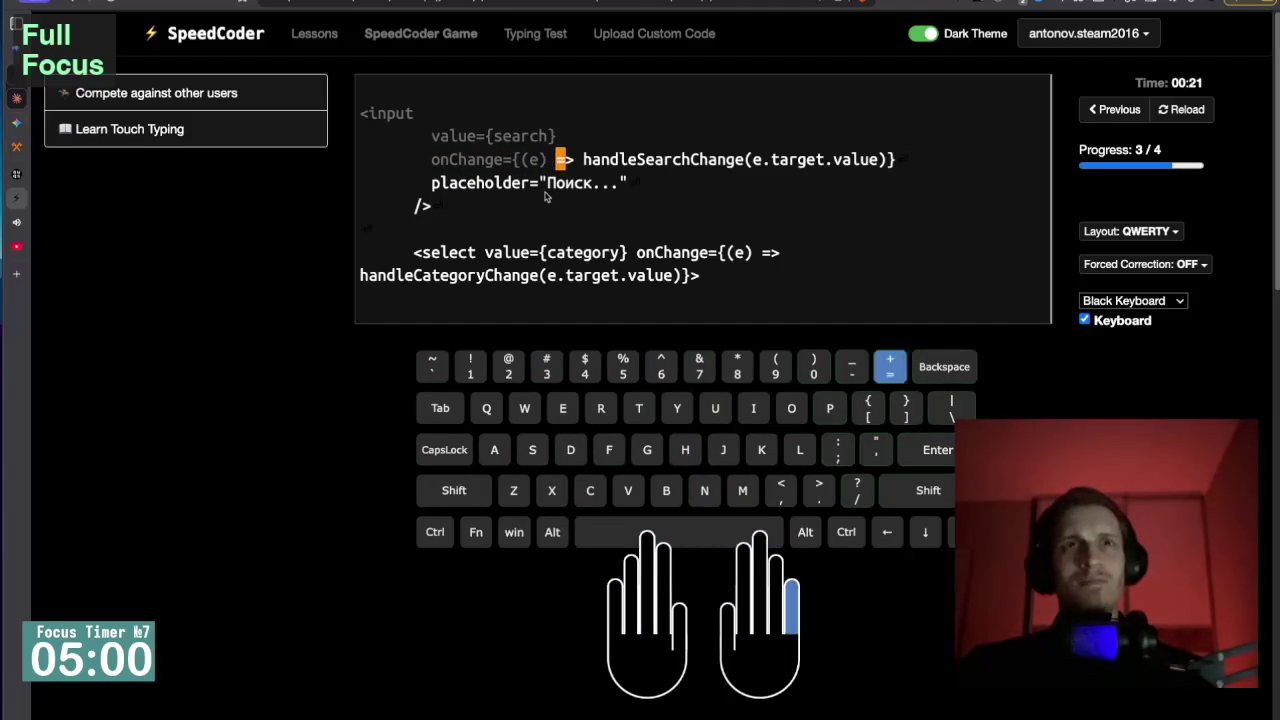
pyautogui.write('=>  handle')
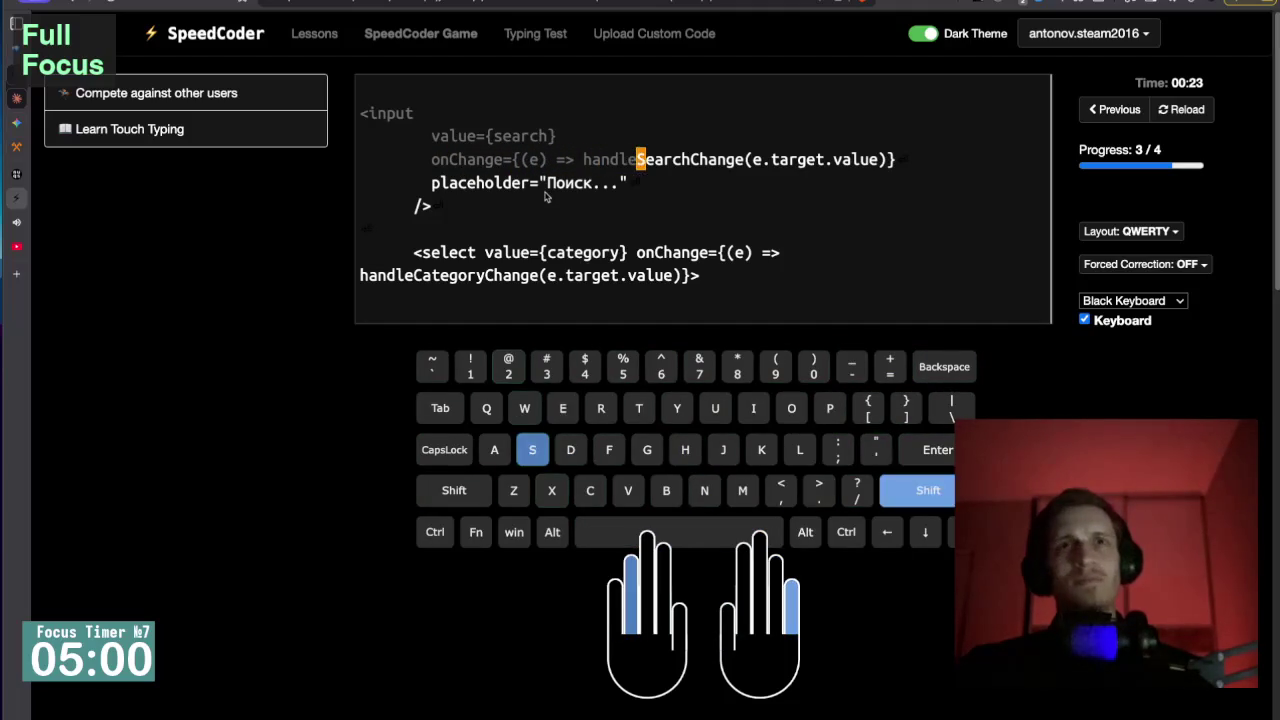
pyautogui.write('Sear')
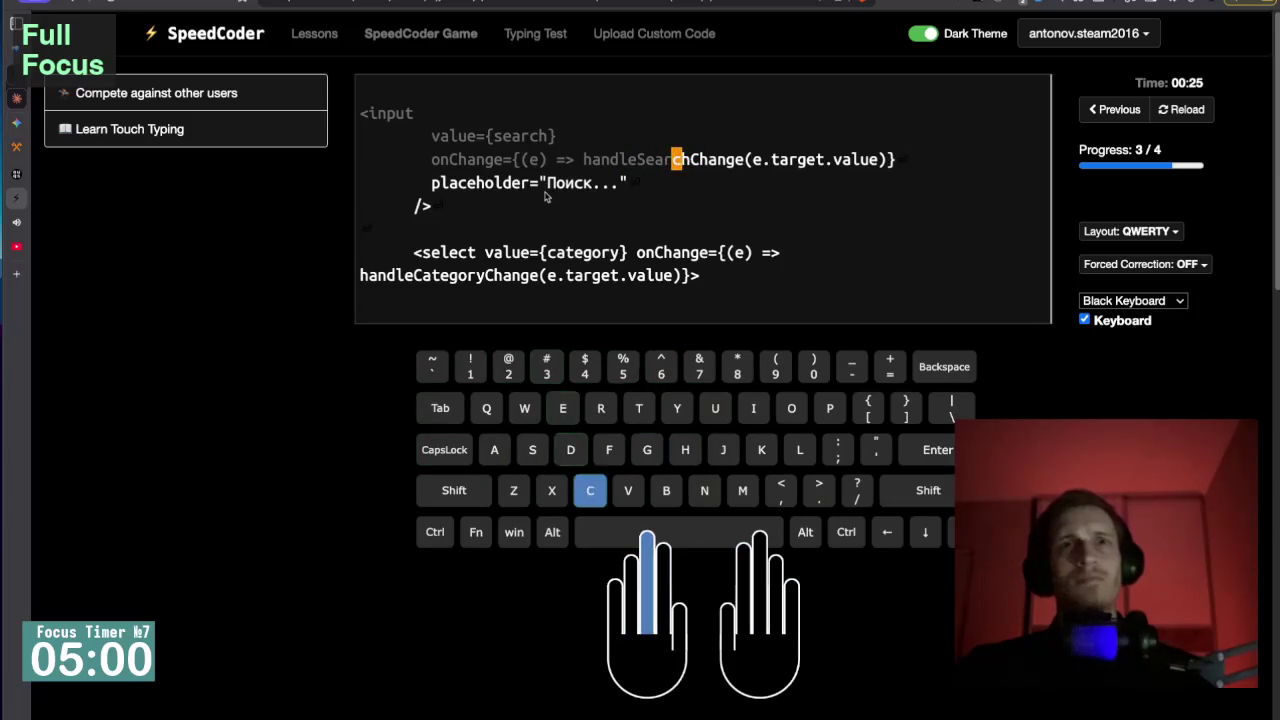
pyautogui.write('chCha')
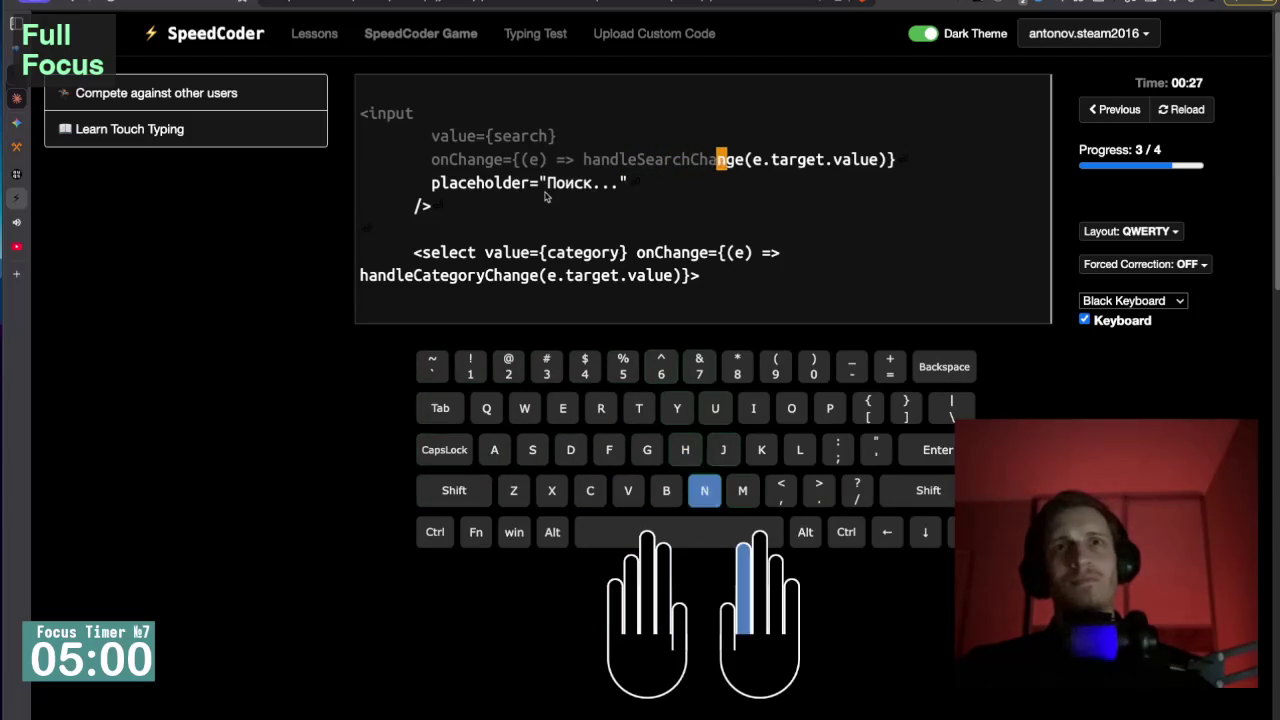
pyautogui.write('nge(e.')
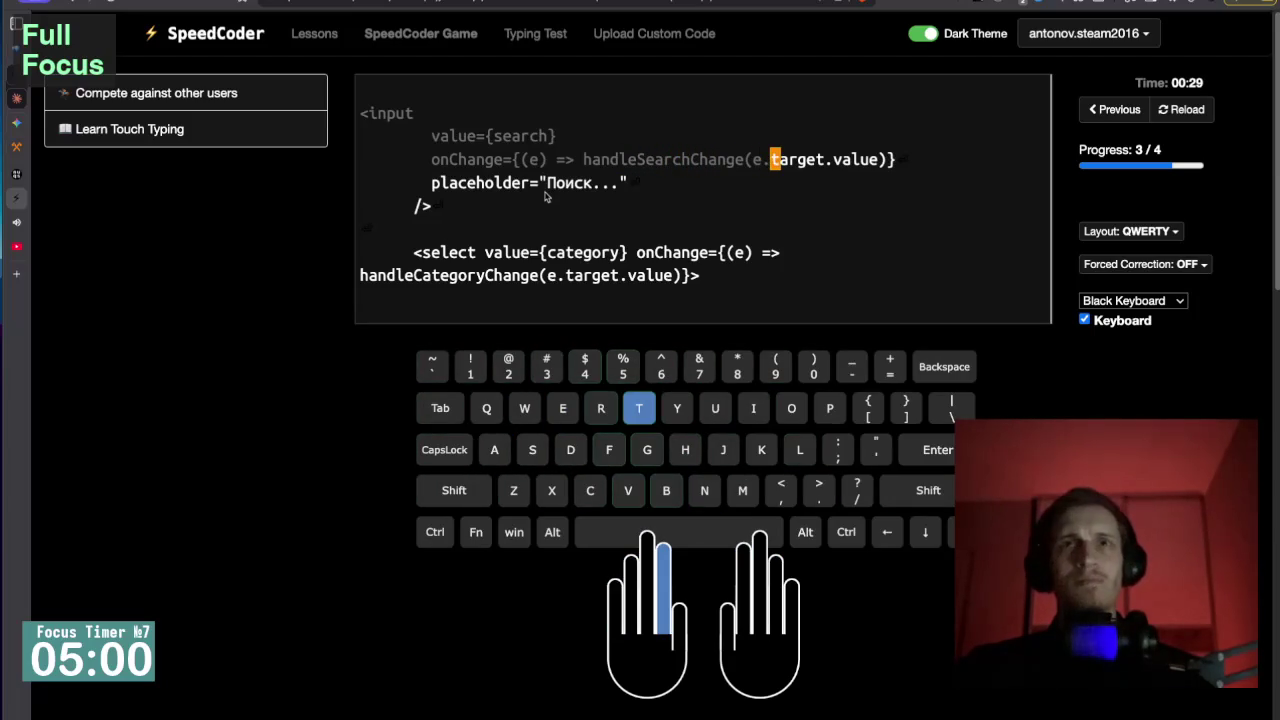
pyautogui.write('target.value')
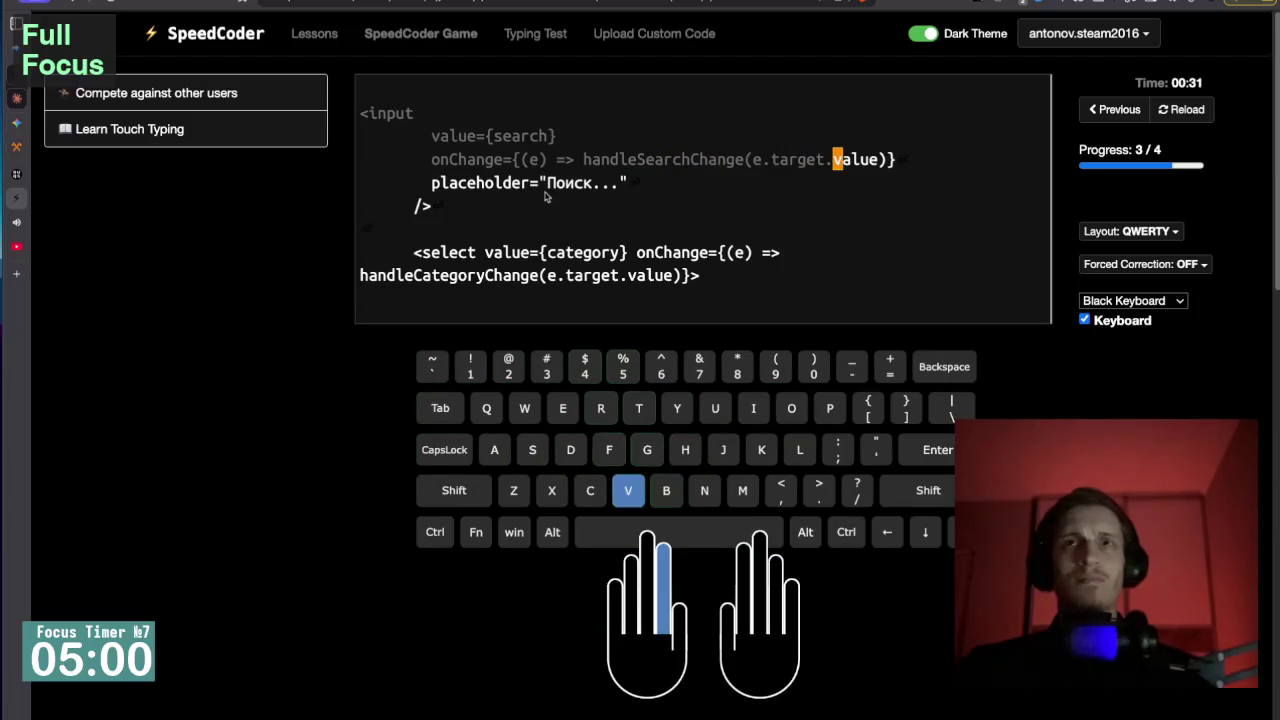
pyautogui.write(')')
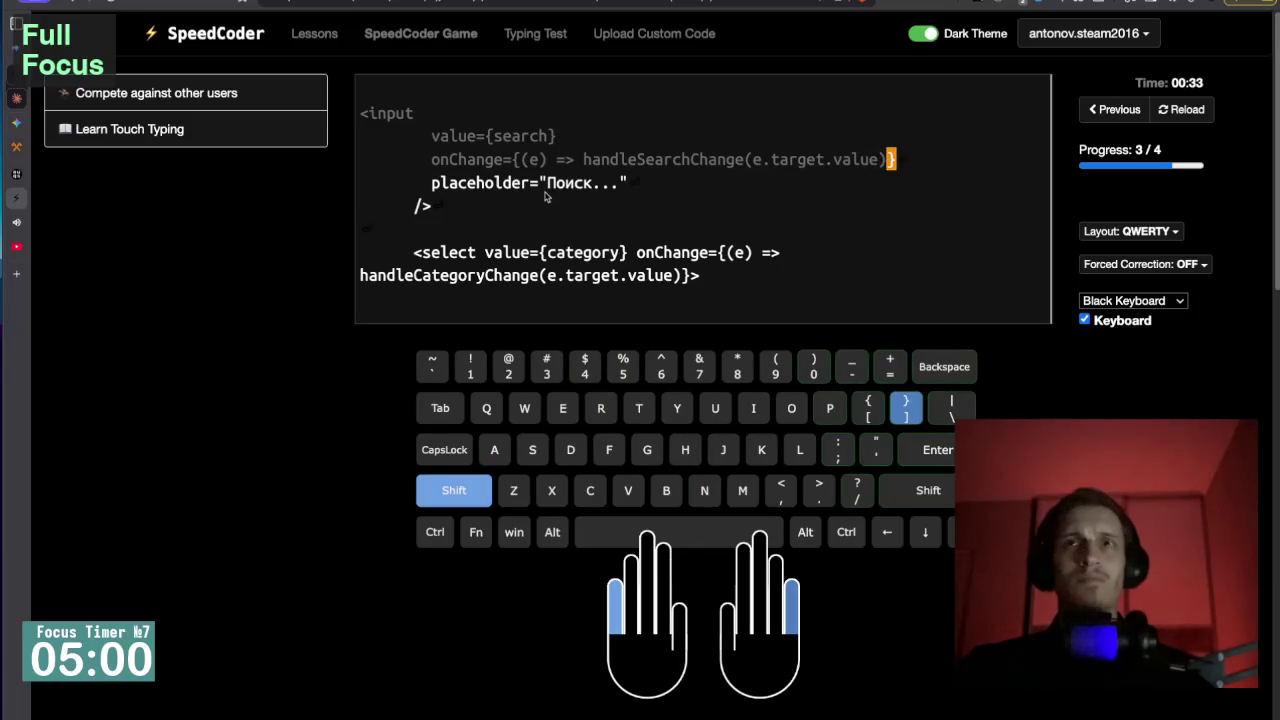
pyautogui.write('}')
pyautogui.press('Return')
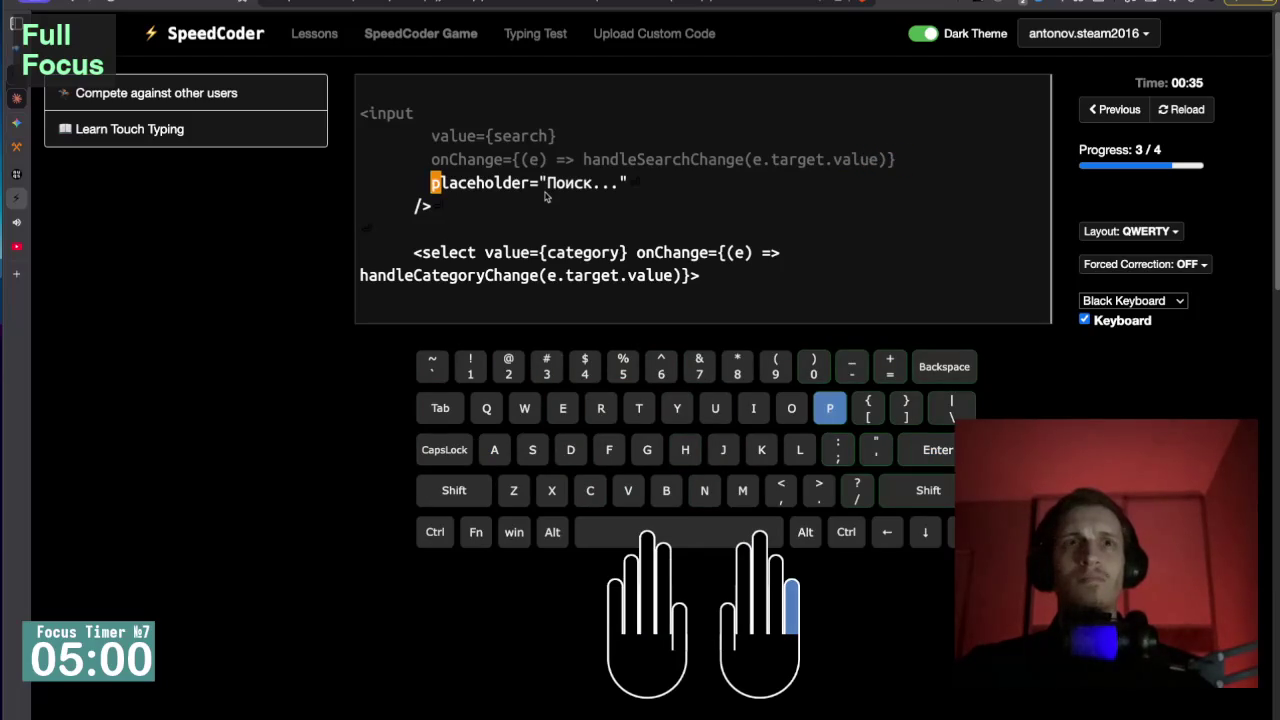
pyautogui.write('placeholder="Поис')
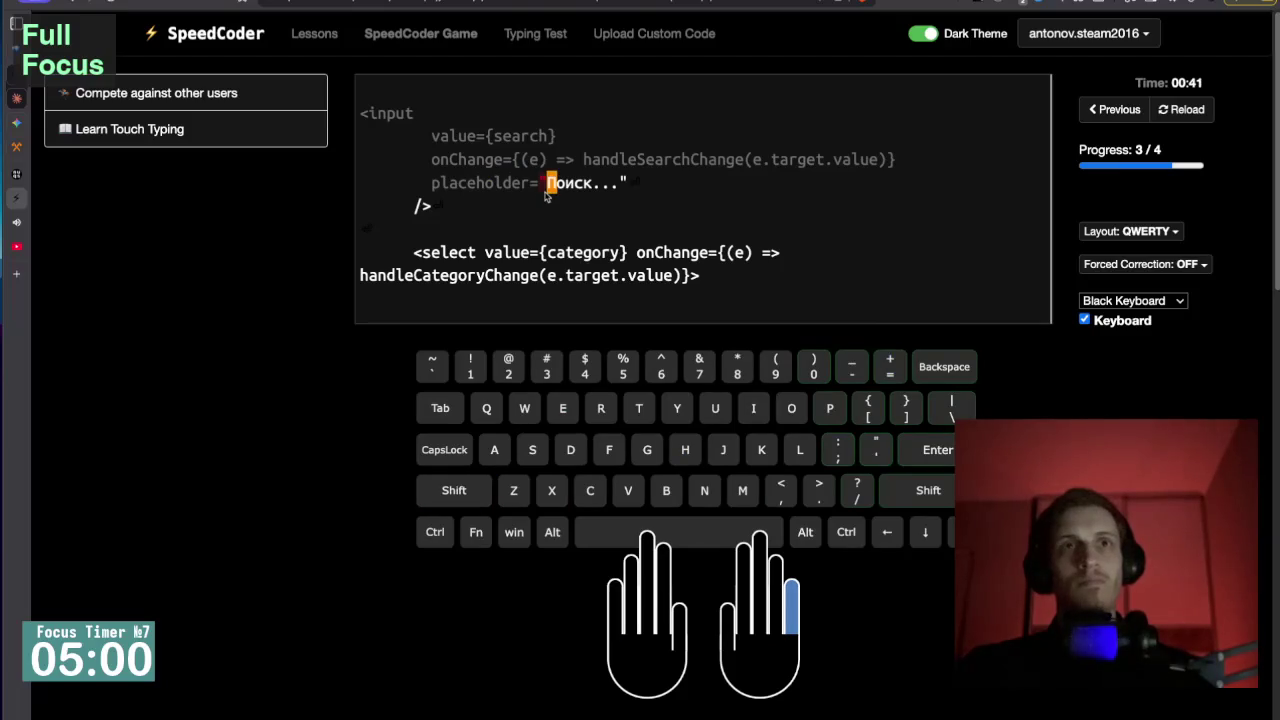
pyautogui.write('к')
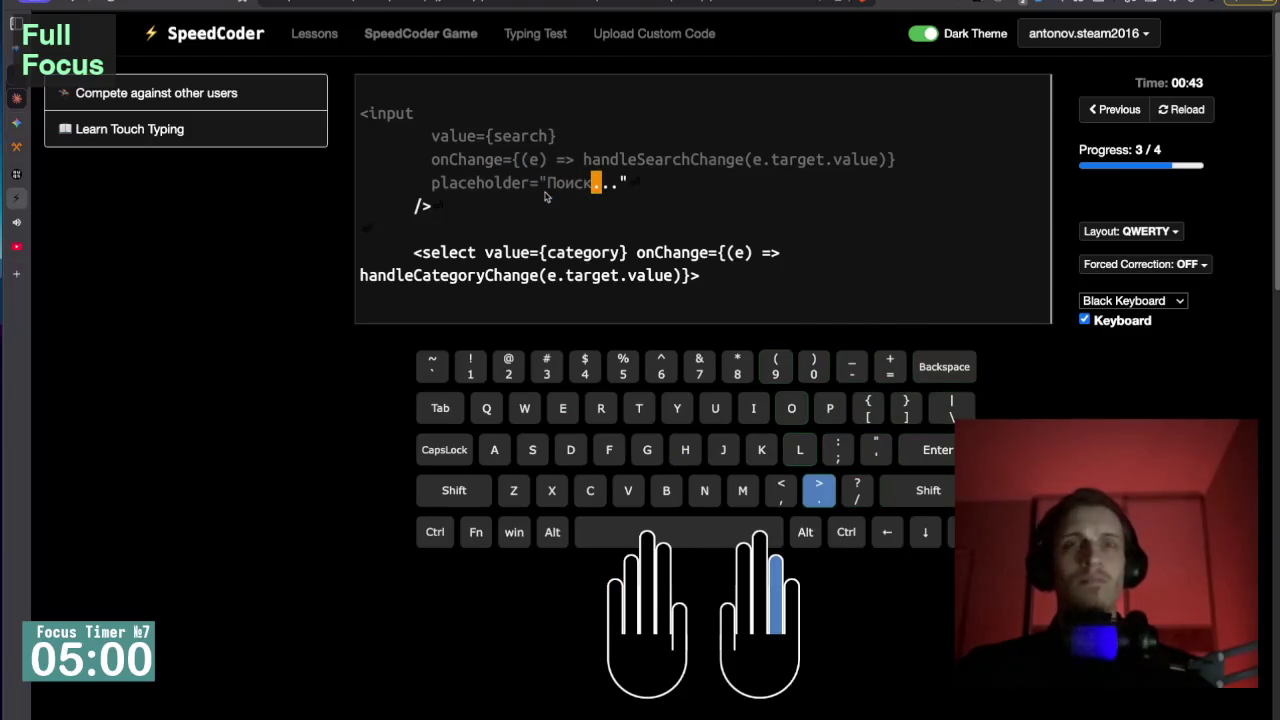
pyautogui.write('..."')
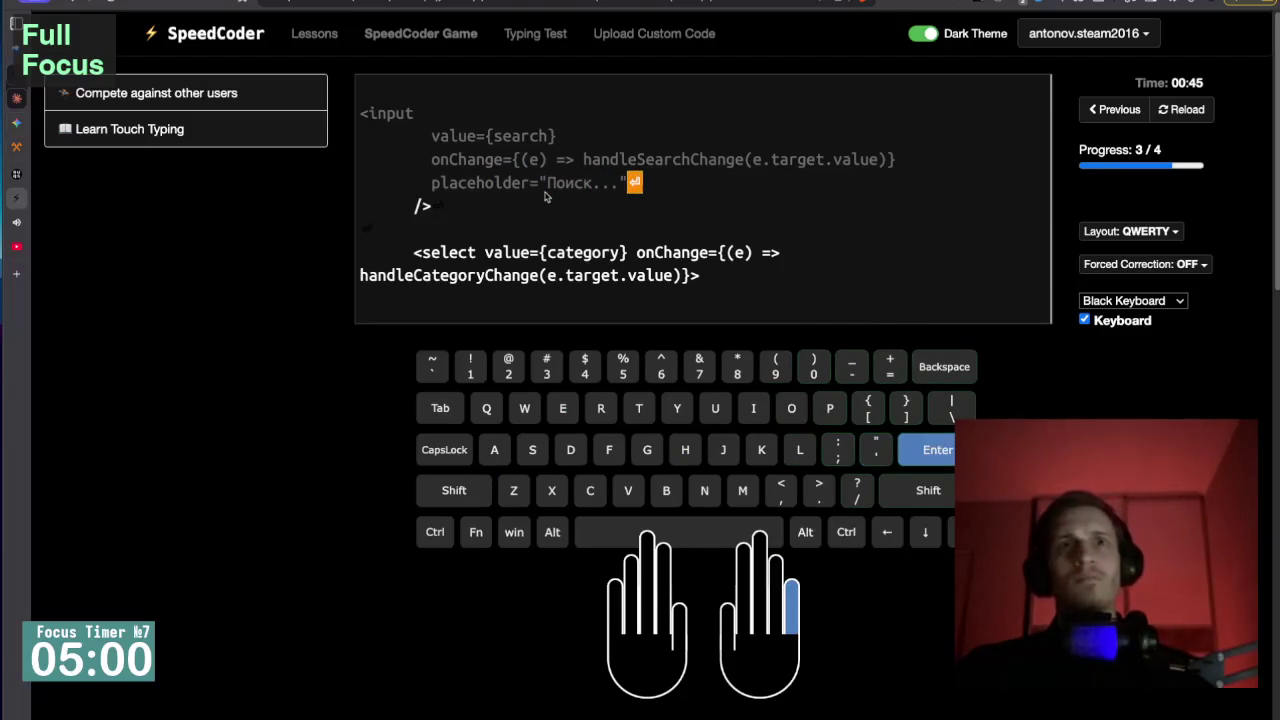
pyautogui.press('Return')
# Type />, then <select value={category} onChange={(e) => handleCategoryChange(e.target.value)}>, fixing typos.
pyautogui.write('/>')
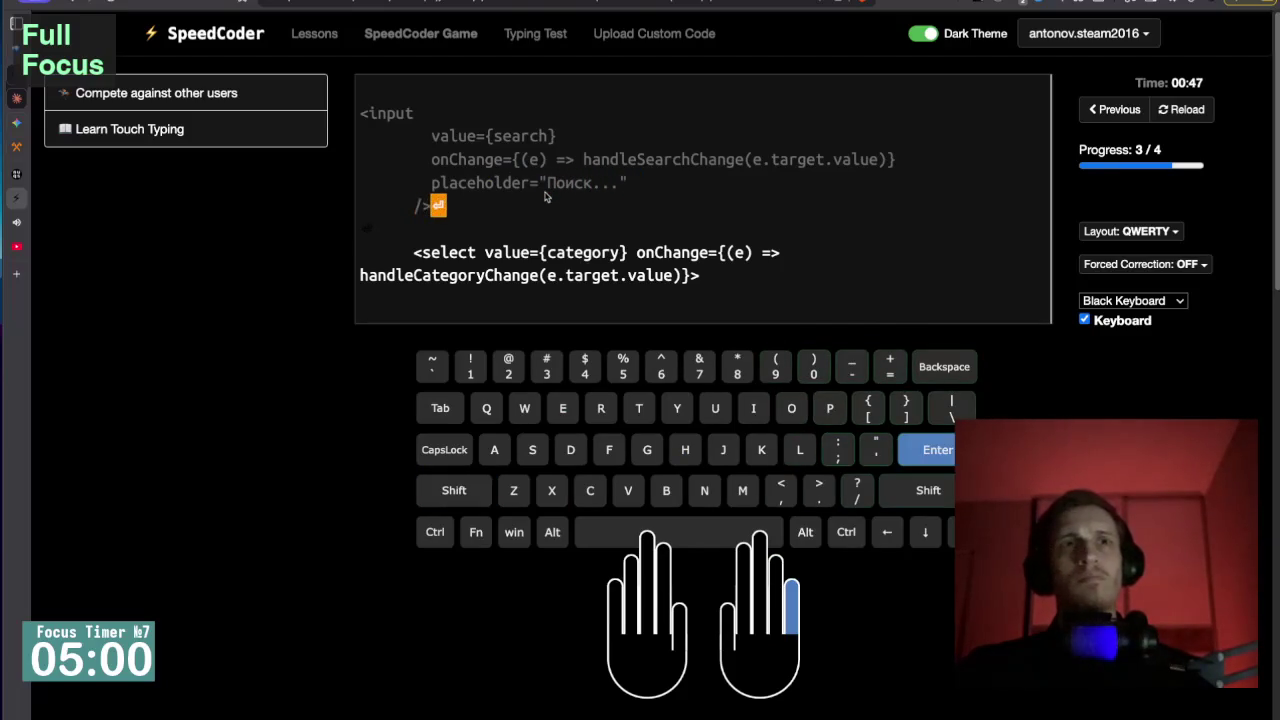
pyautogui.press('Return')
pyautogui.write('<selec')
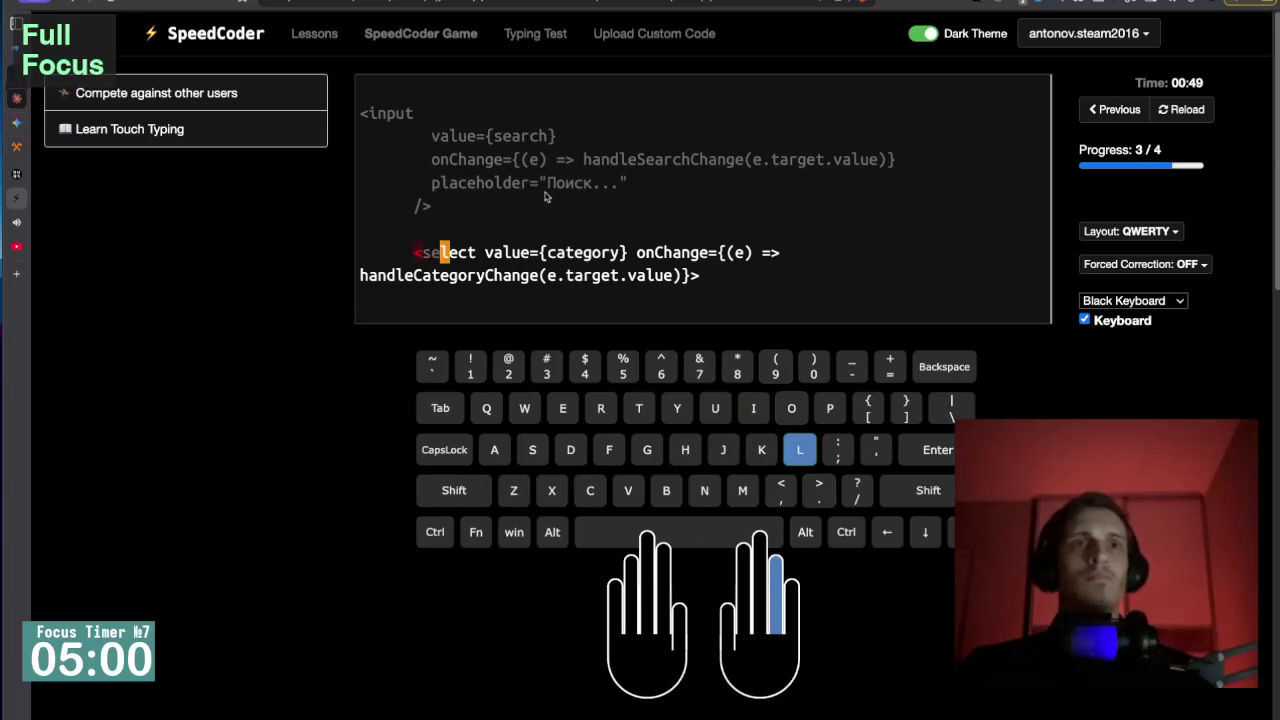
pyautogui.write('t value')
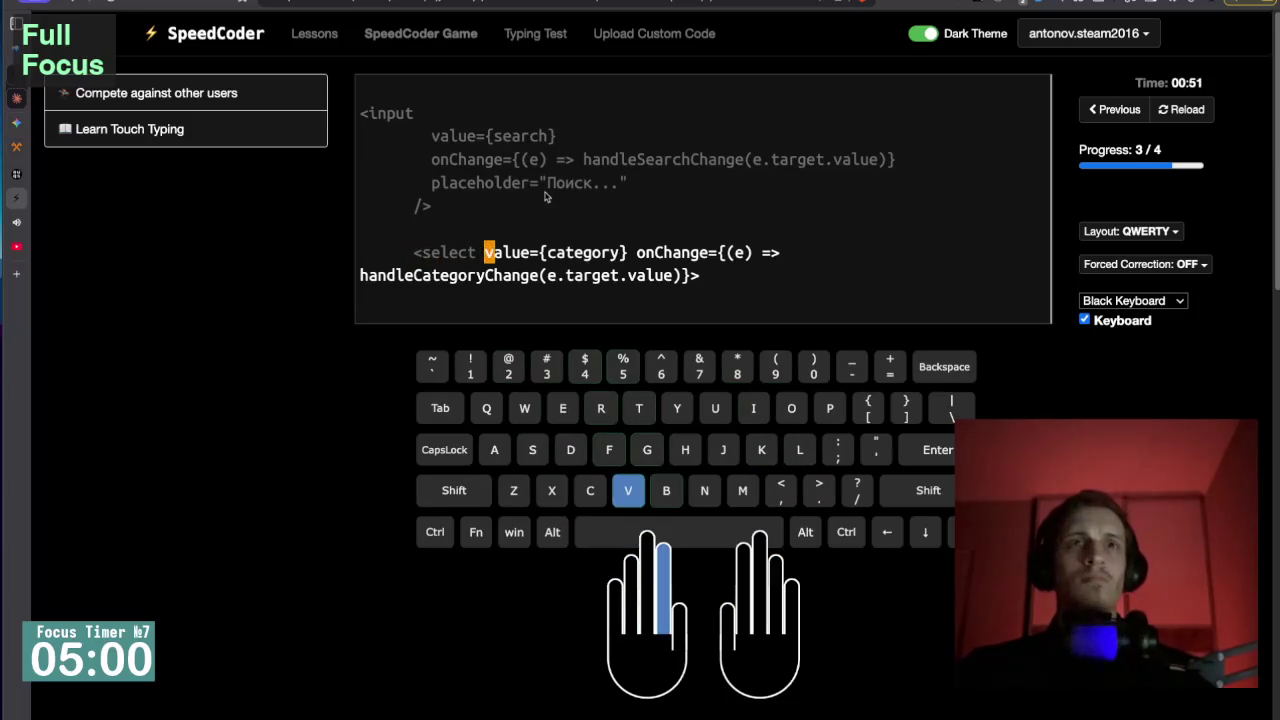
pyautogui.press('BackSpace')
pyautogui.press('BackSpace')
pyautogui.write('ue={cate')
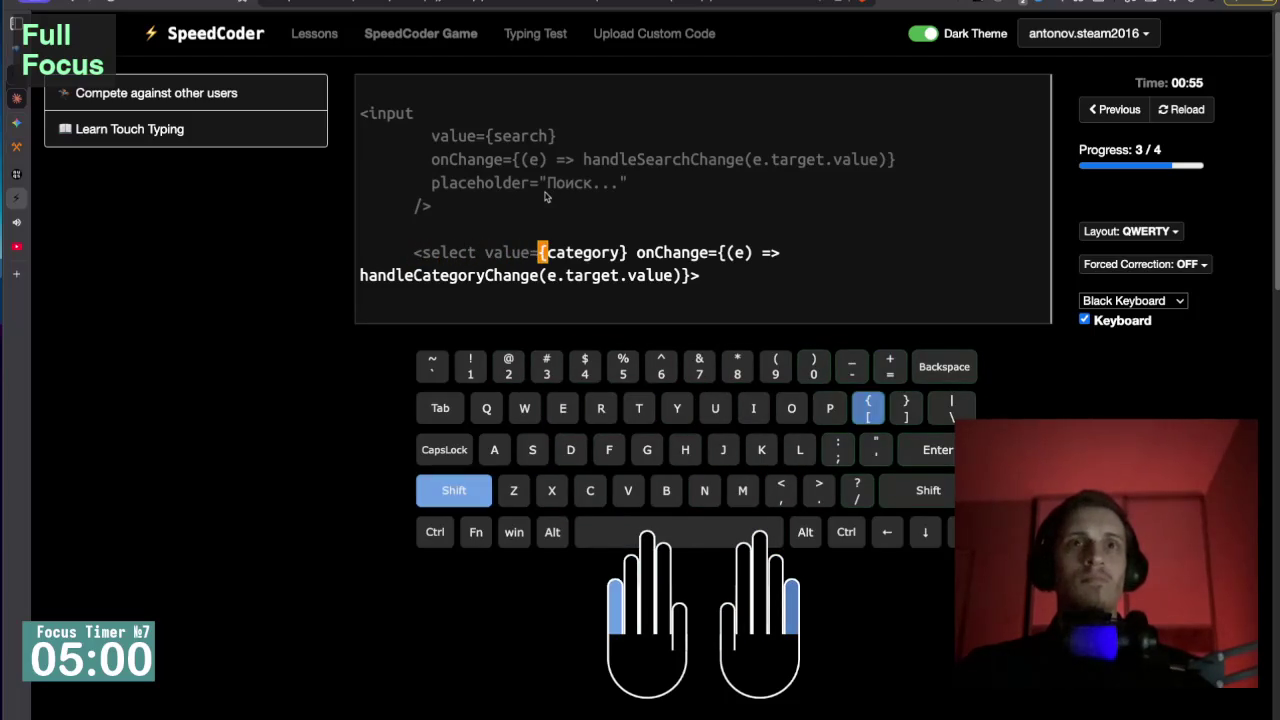
pyautogui.write('gort')
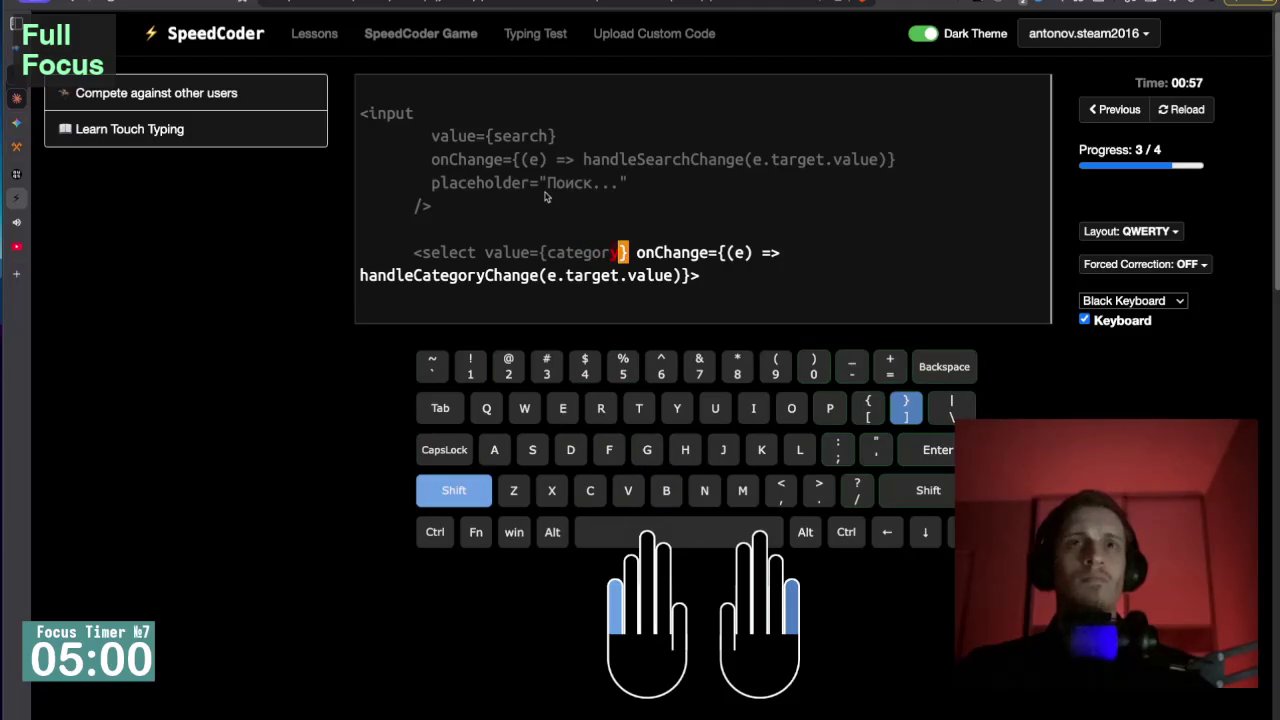
pyautogui.press('BackSpace')
pyautogui.write('y} onC')
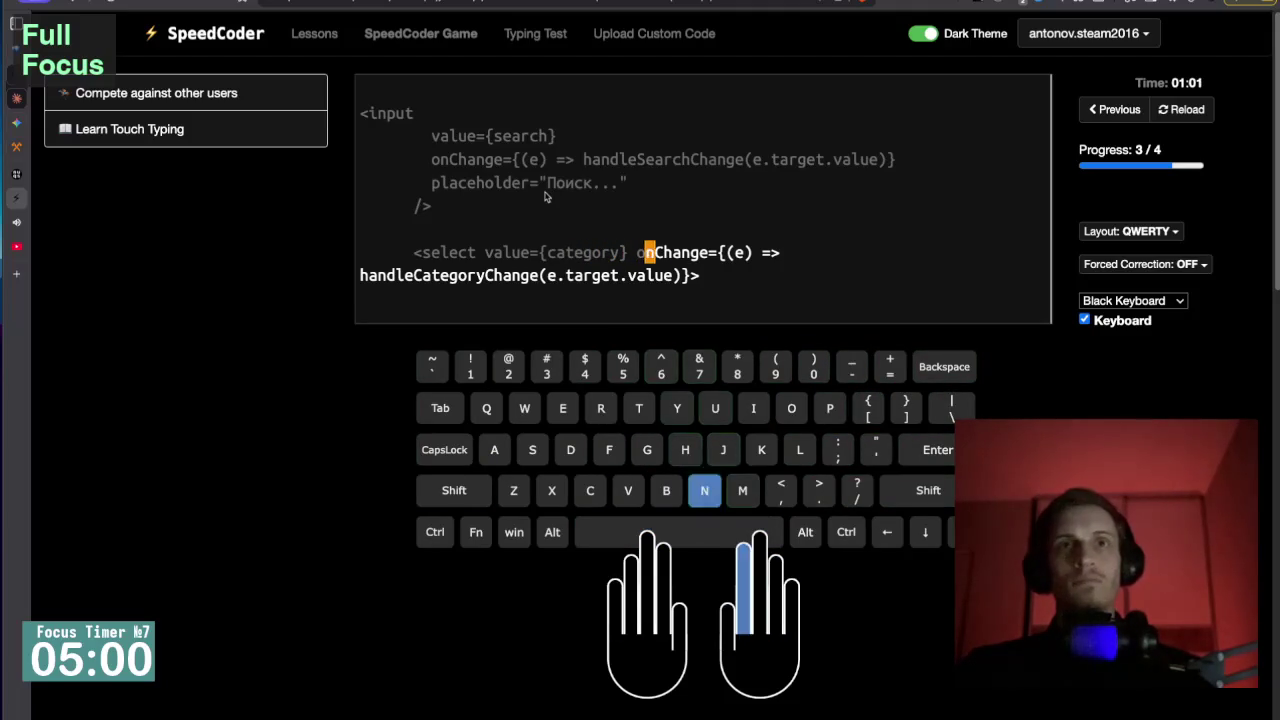
pyautogui.write('hange')
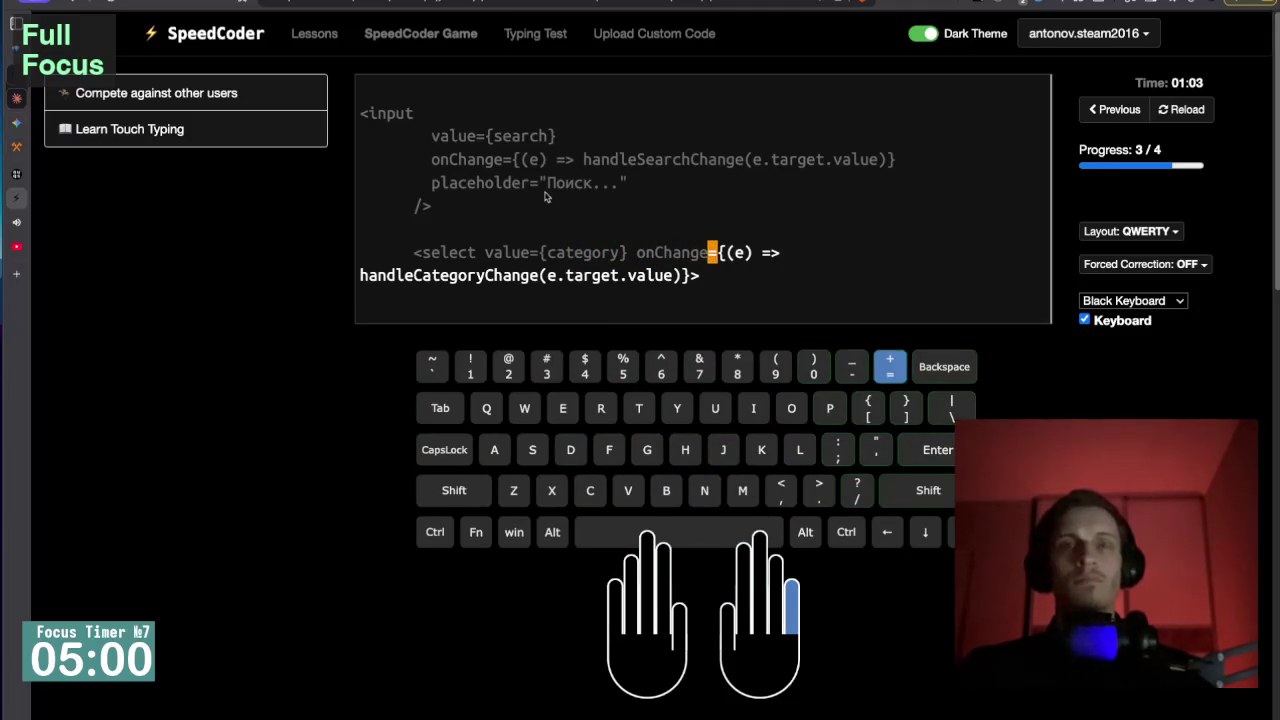
pyautogui.write('={')
pyautogui.write('(')
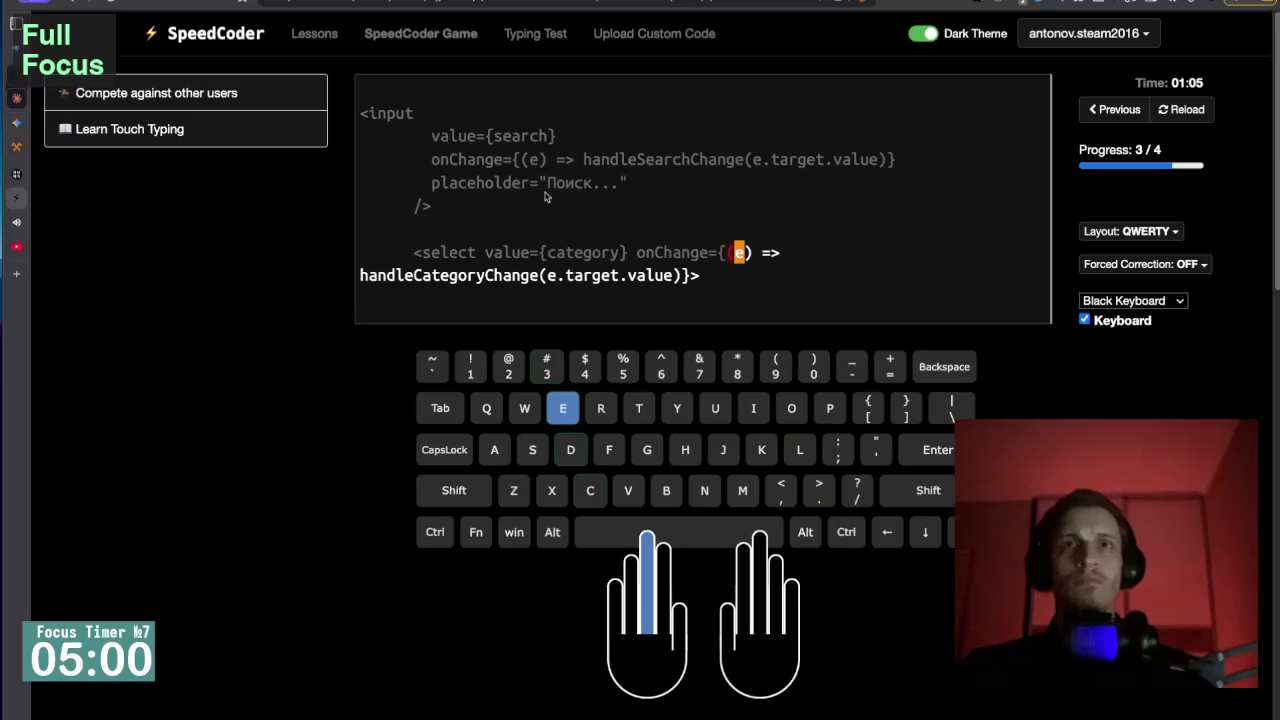
pyautogui.write('e')
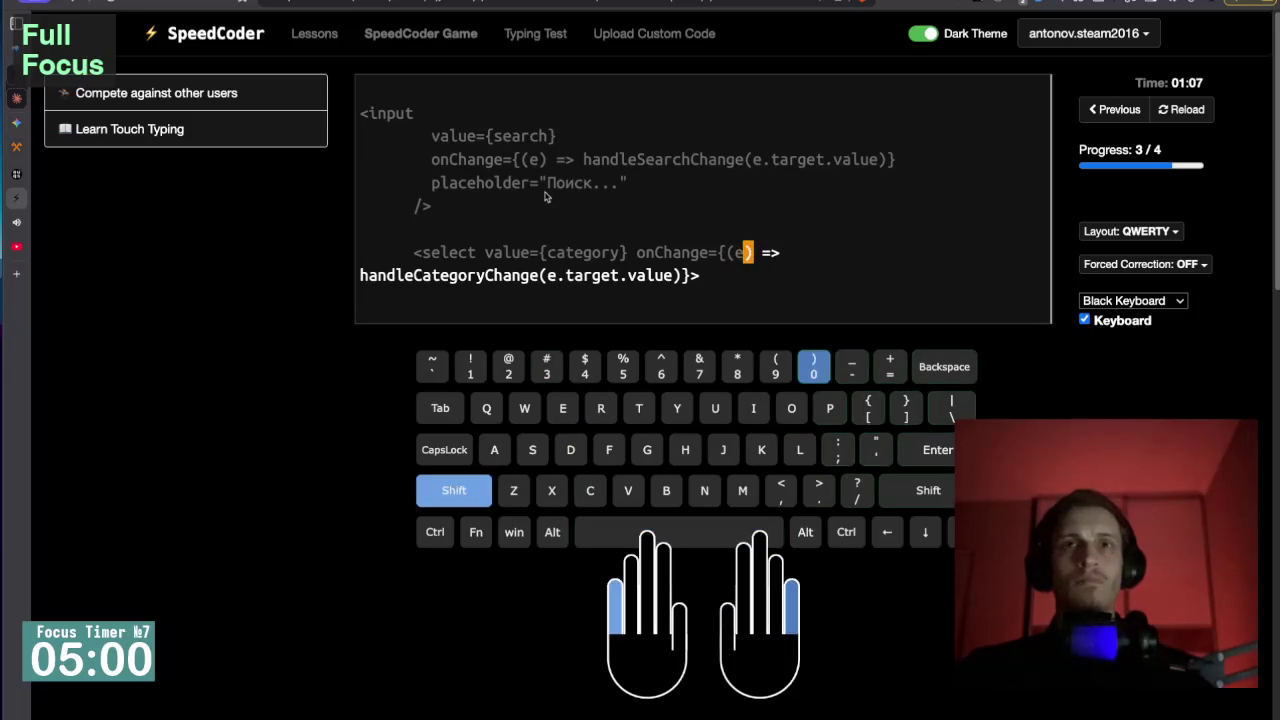
pyautogui.write(') =>')
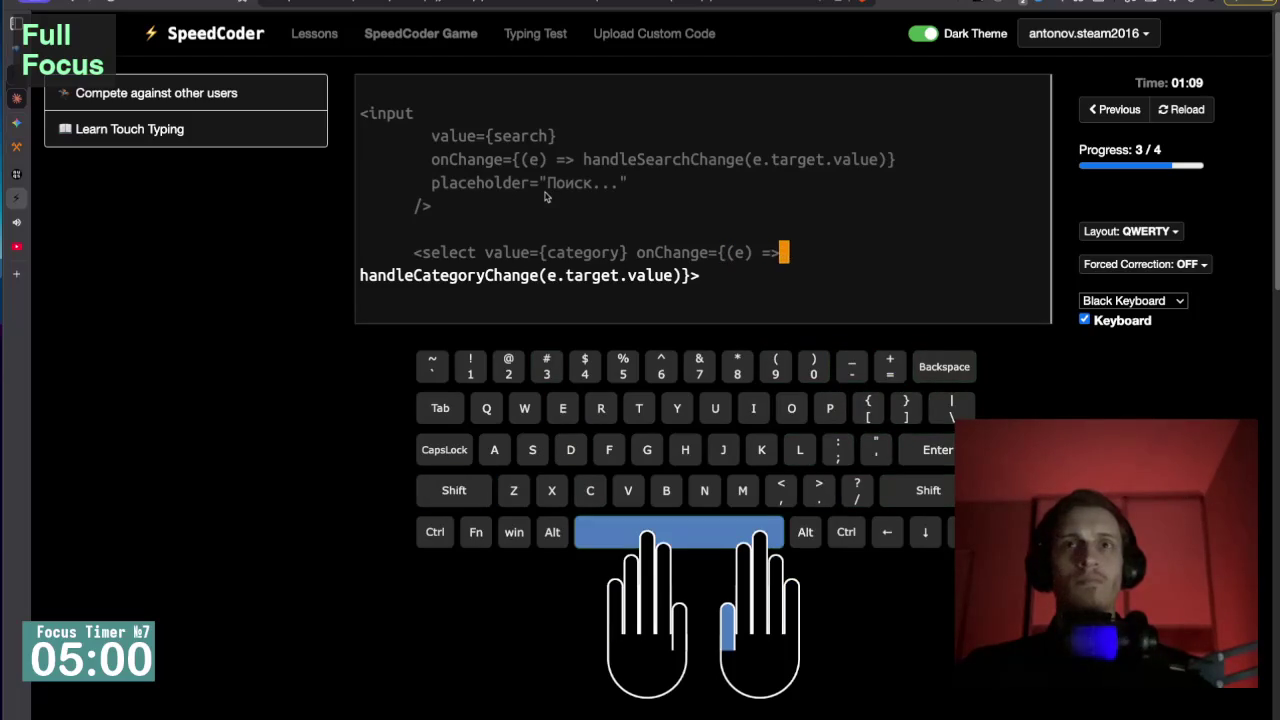
pyautogui.write(' handle')
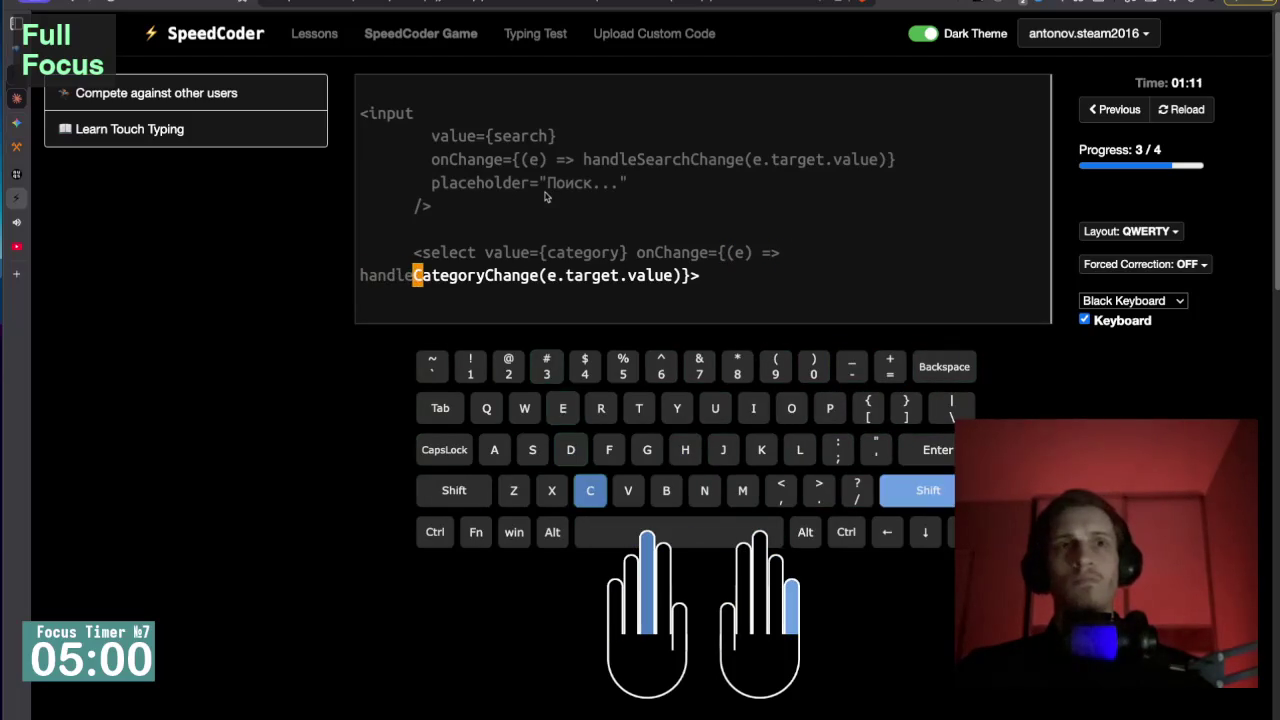
pyautogui.write('Cate')
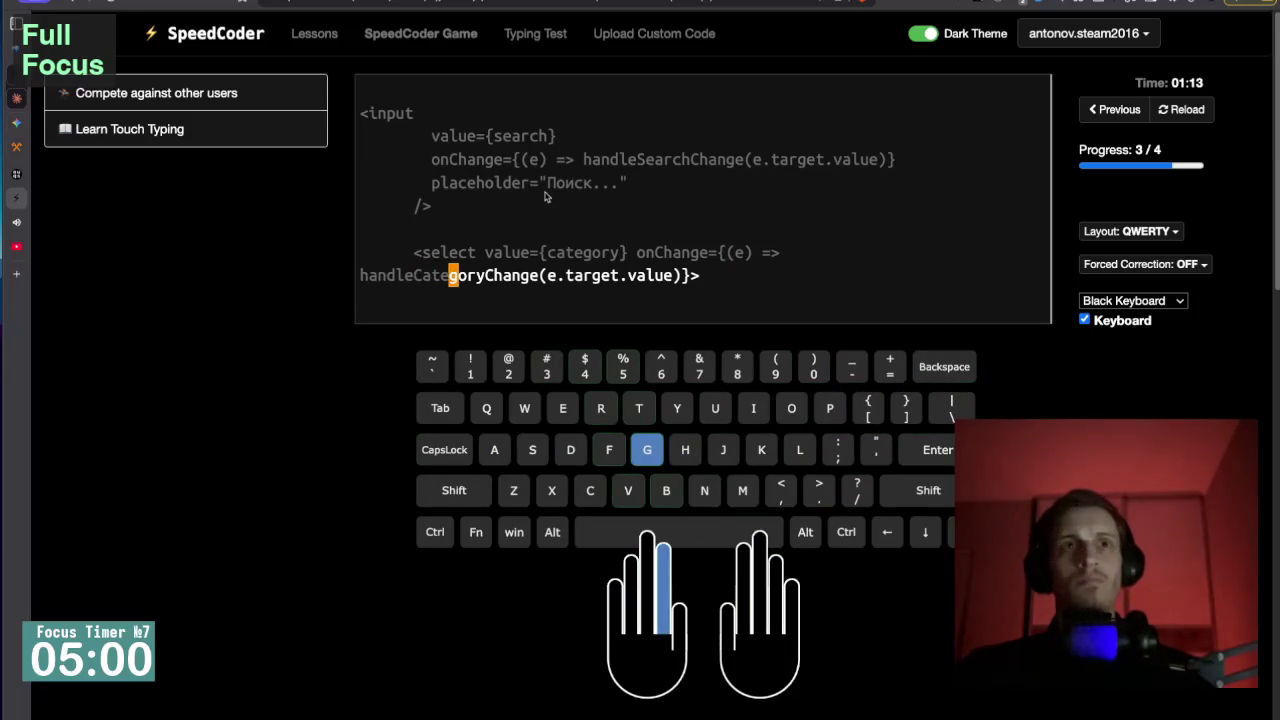
pyautogui.write('gor')
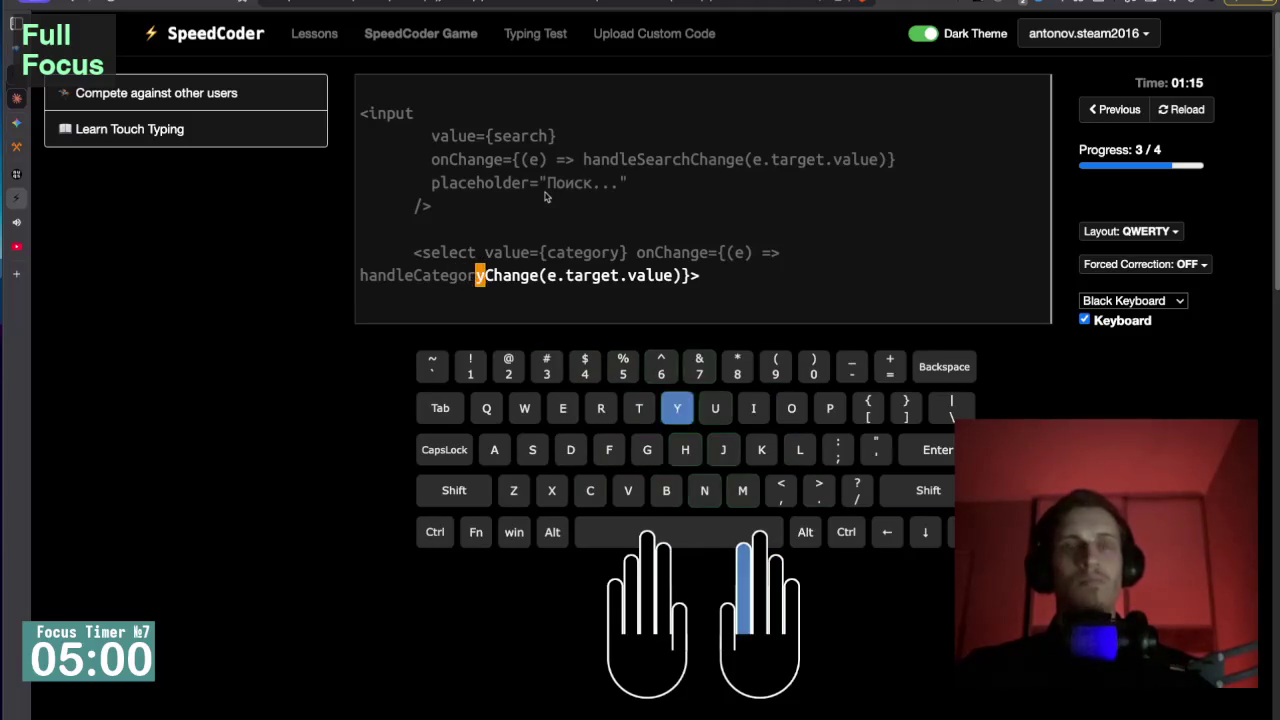
pyautogui.write('yChange(e')
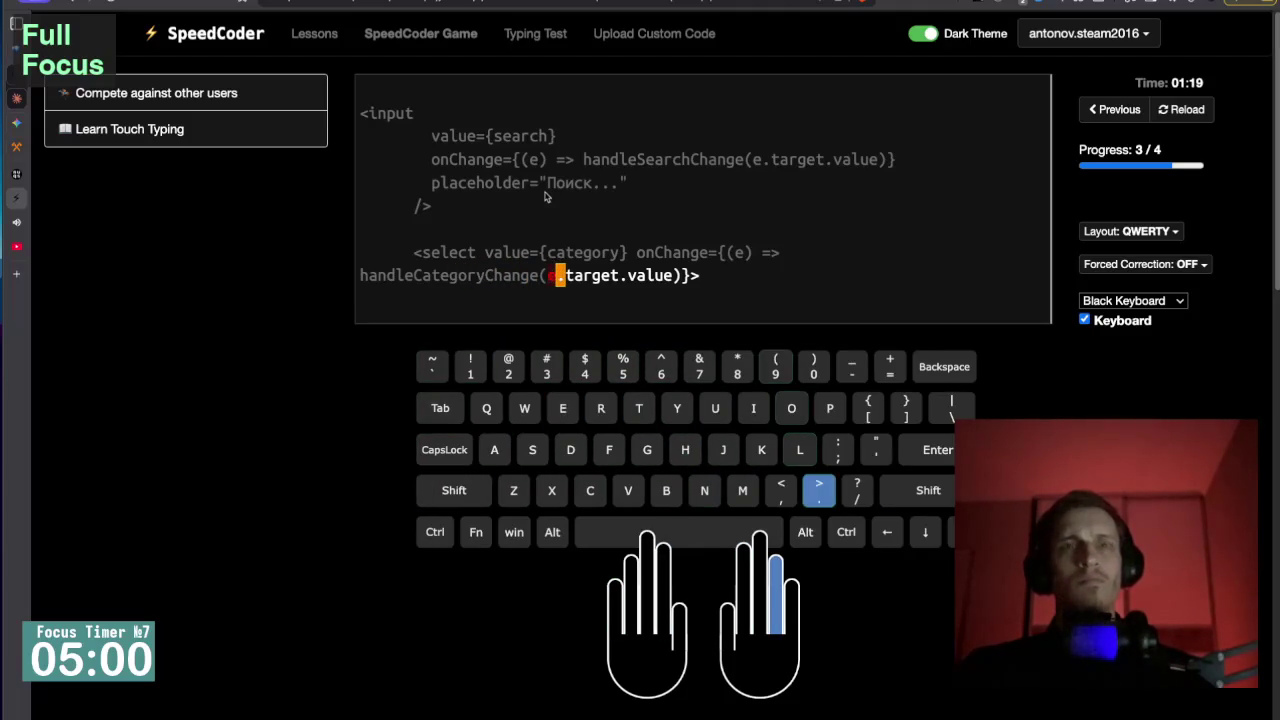
pyautogui.write('.target.val')
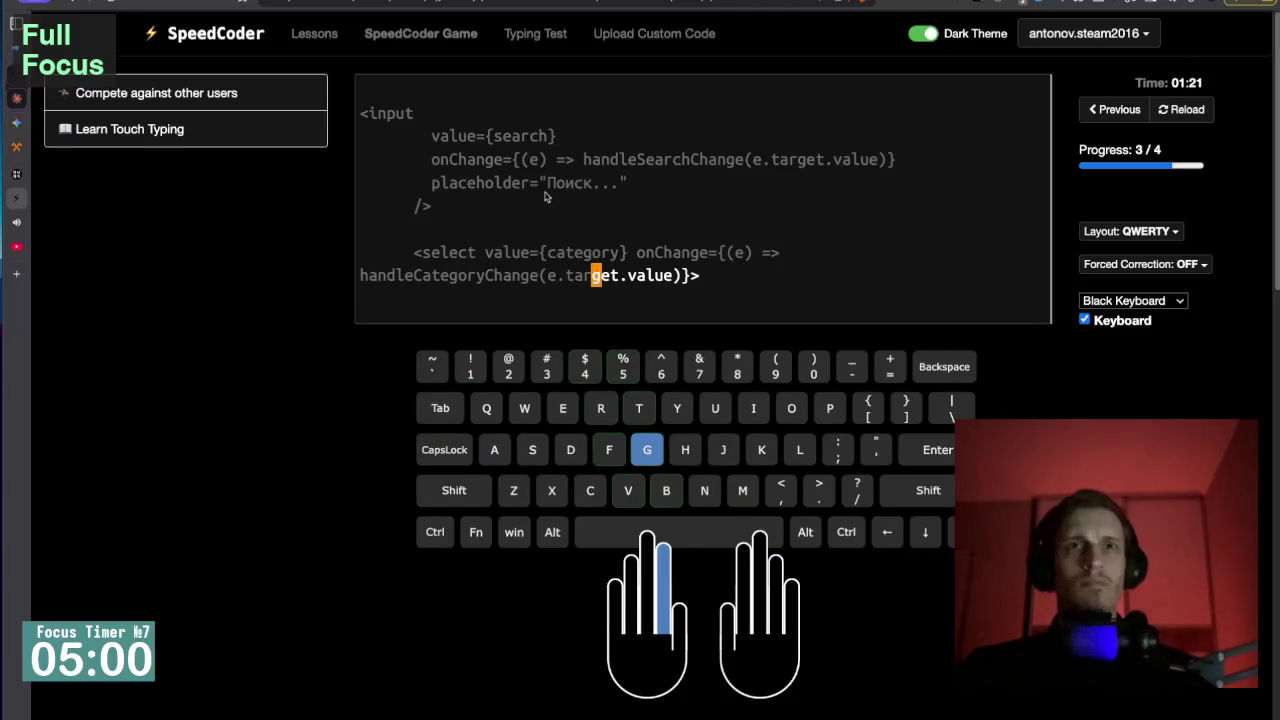
pyautogui.write('ue')
pyautogui.press('BackSpace')
pyautogui.write('e)}>')
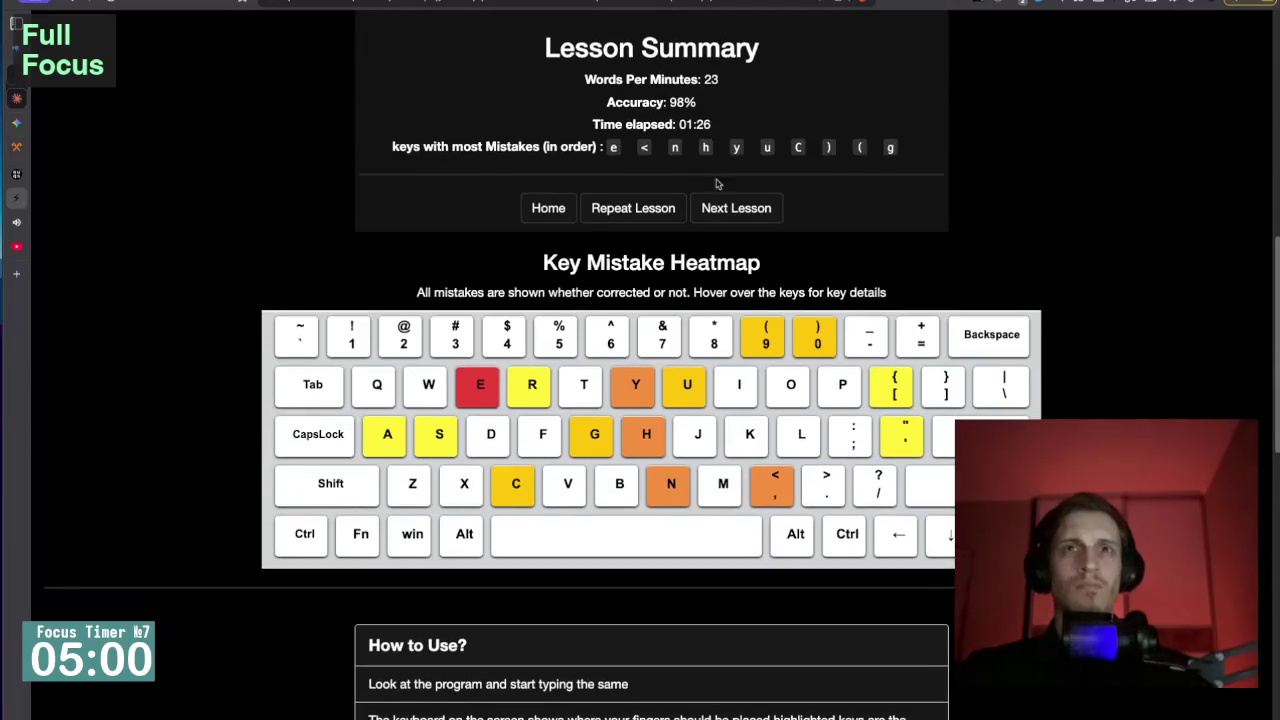
# Continue past the 23 WPM, 98% lesson summary and switch to the Claude nuqs chat.
pyautogui.click(728, 209)
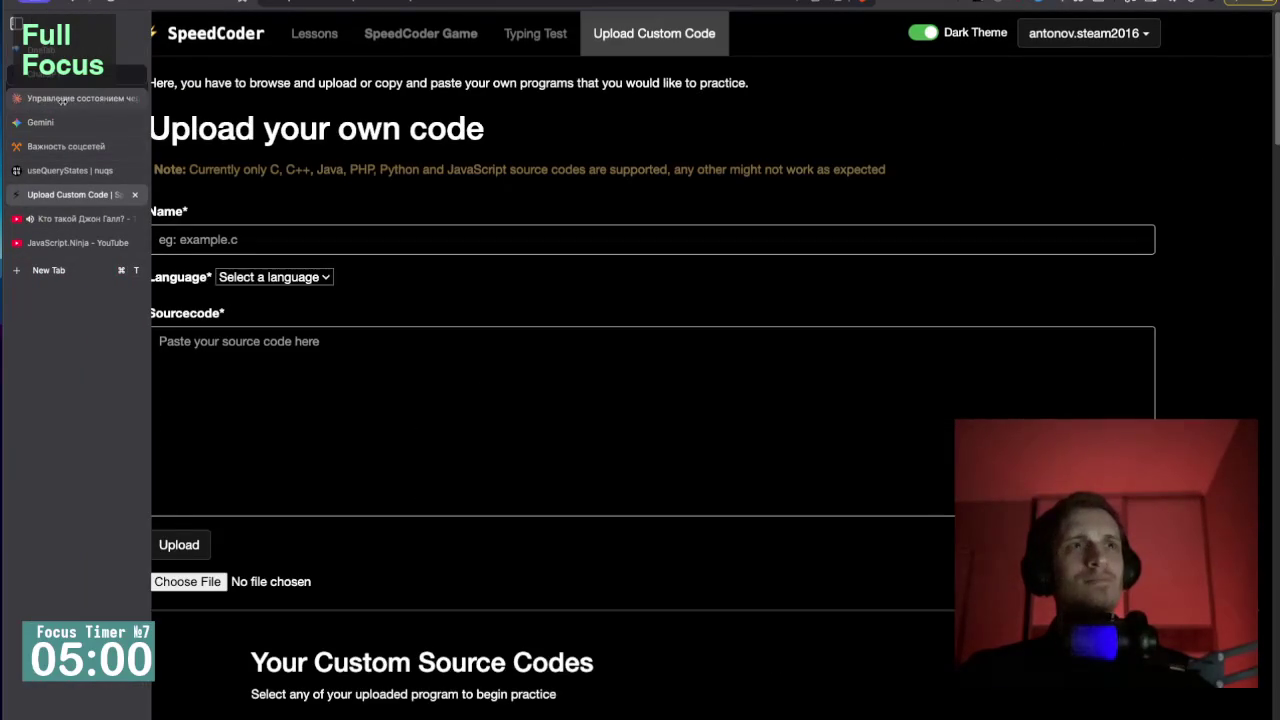
pyautogui.click(70, 99)
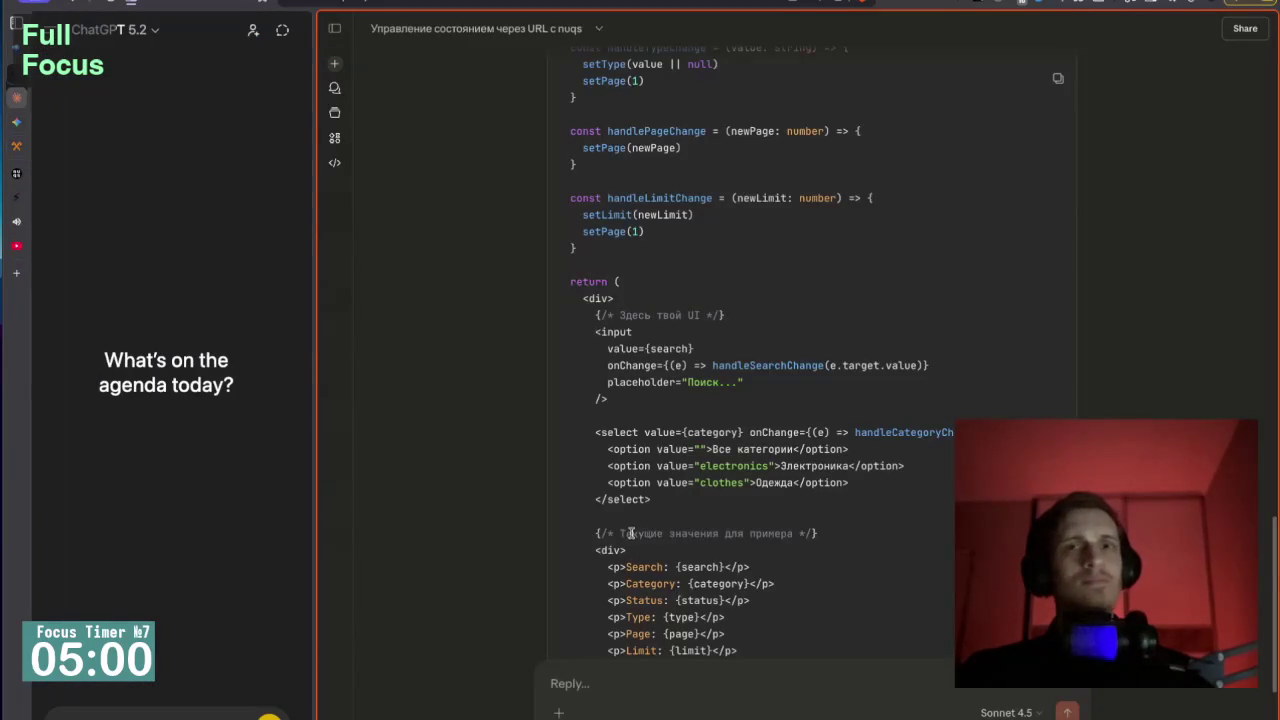
# Paste and send the request 'Теперь сделай вариант с хуком' asking for more complex filters.
pyautogui.click(125, 538)
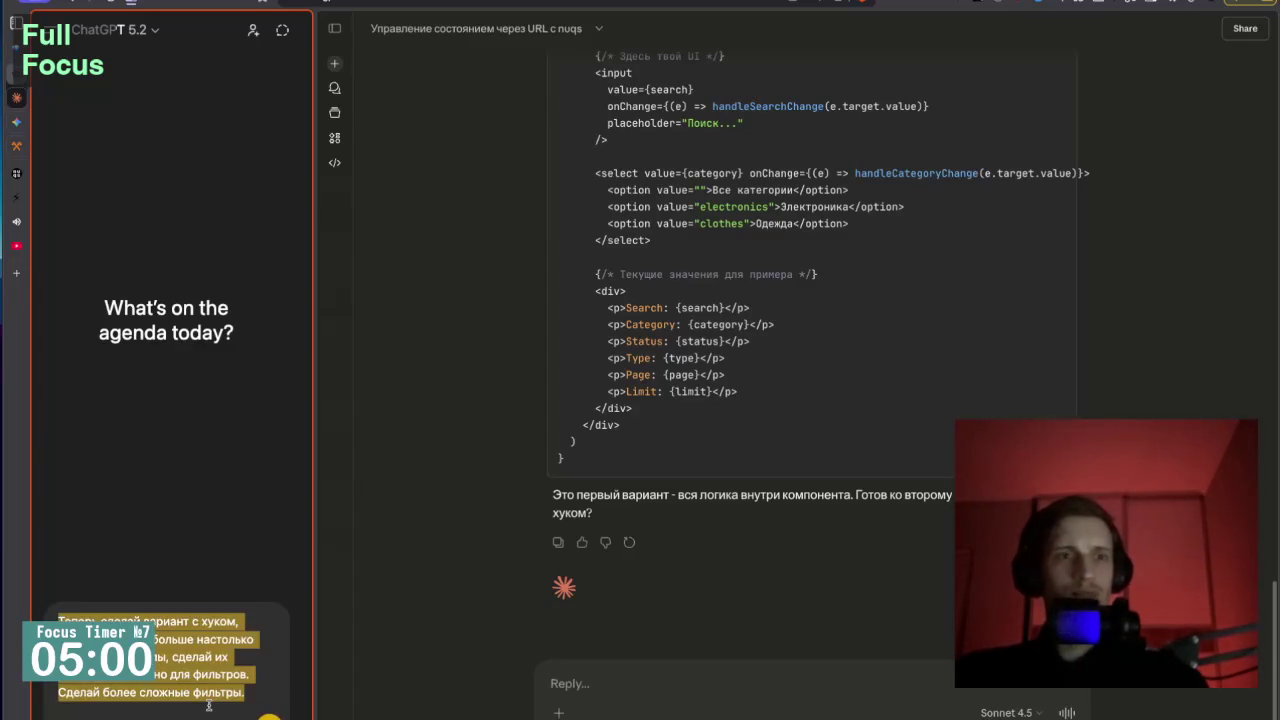
pyautogui.click(600, 701)
pyautogui.hotkey('ctrl', 'v')
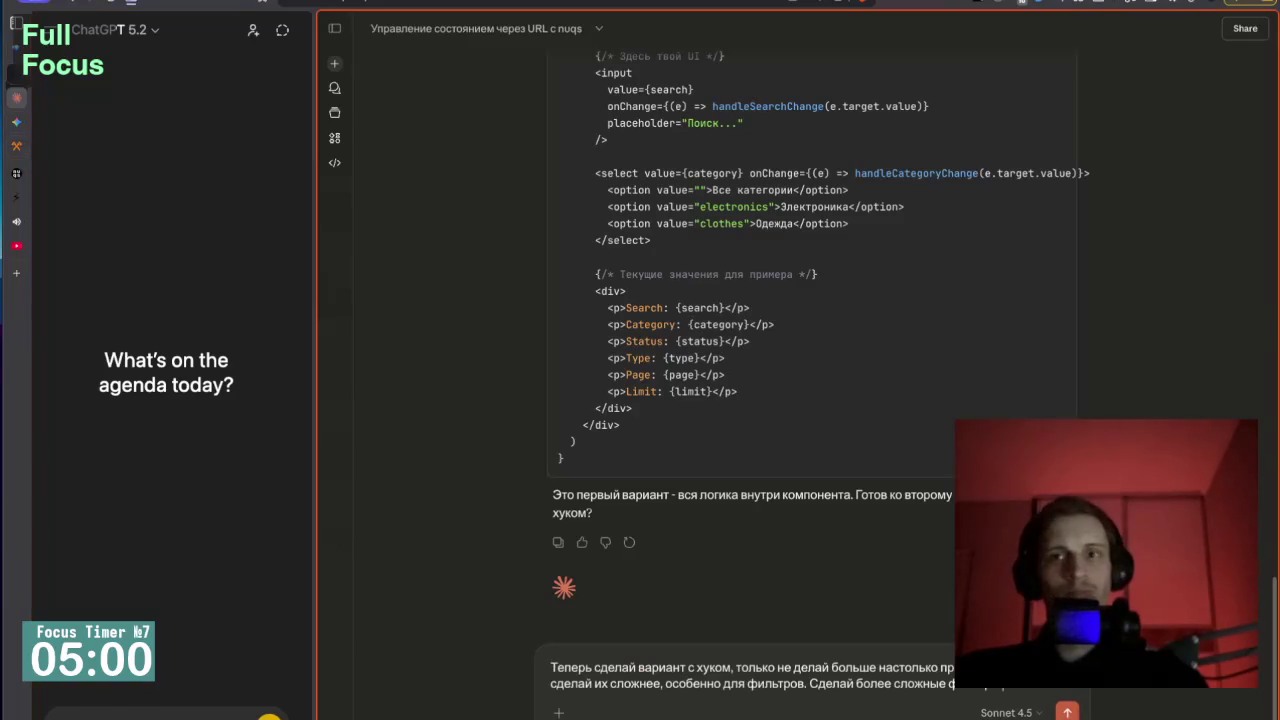
pyautogui.press('Return')
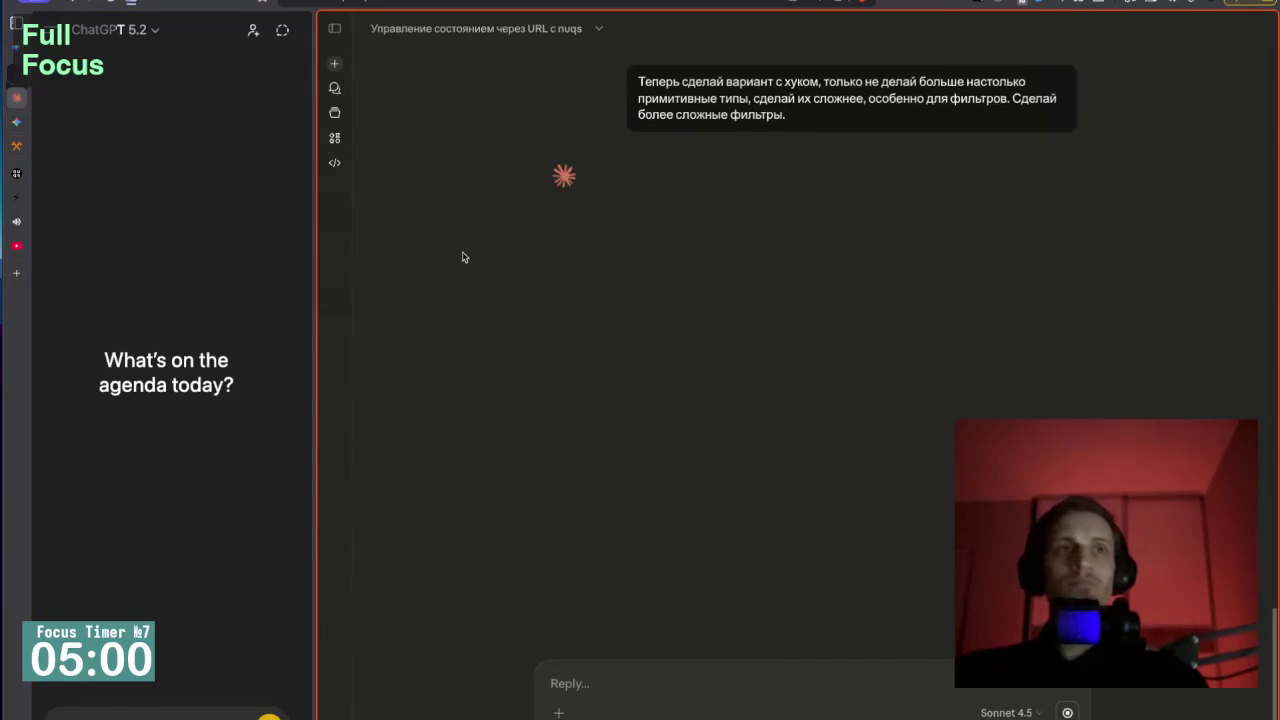
# Scroll through Claude's streamed useProductsUrlState hook and component code.
pyautogui.moveTo(30, 85)
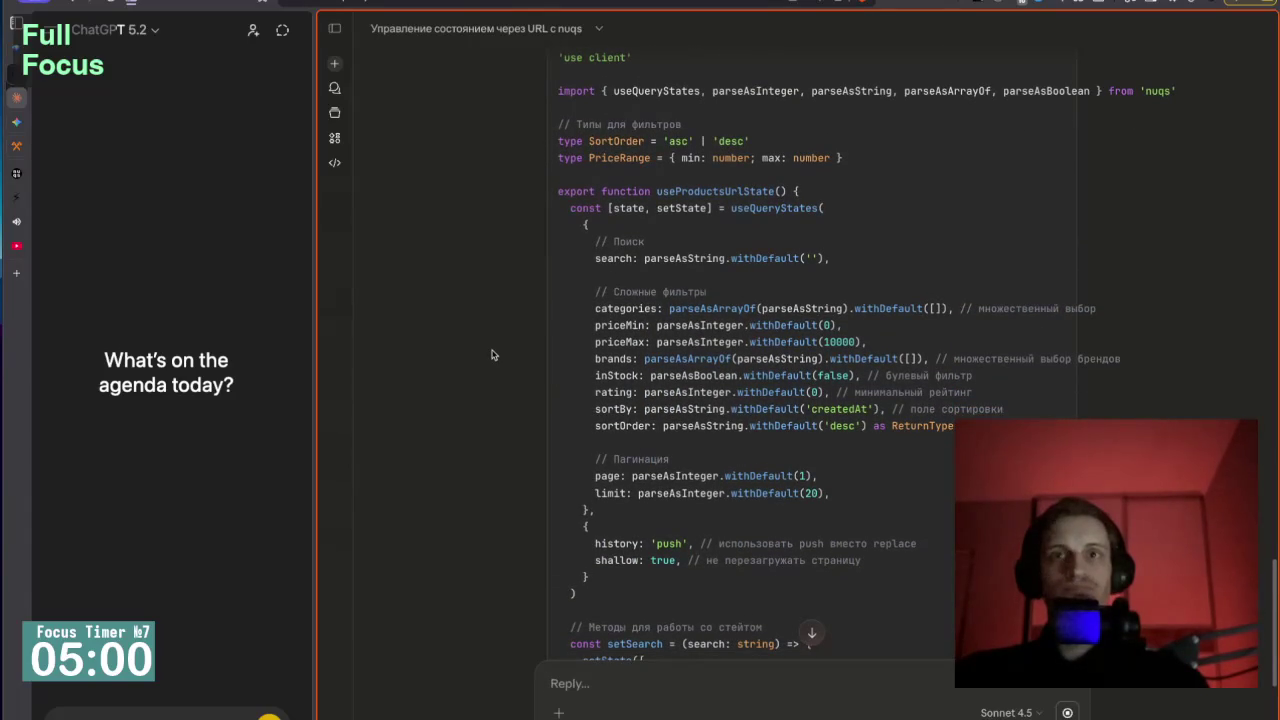
pyautogui.scroll(2, 491, 354)
pyautogui.scroll(-10, 757, 414)
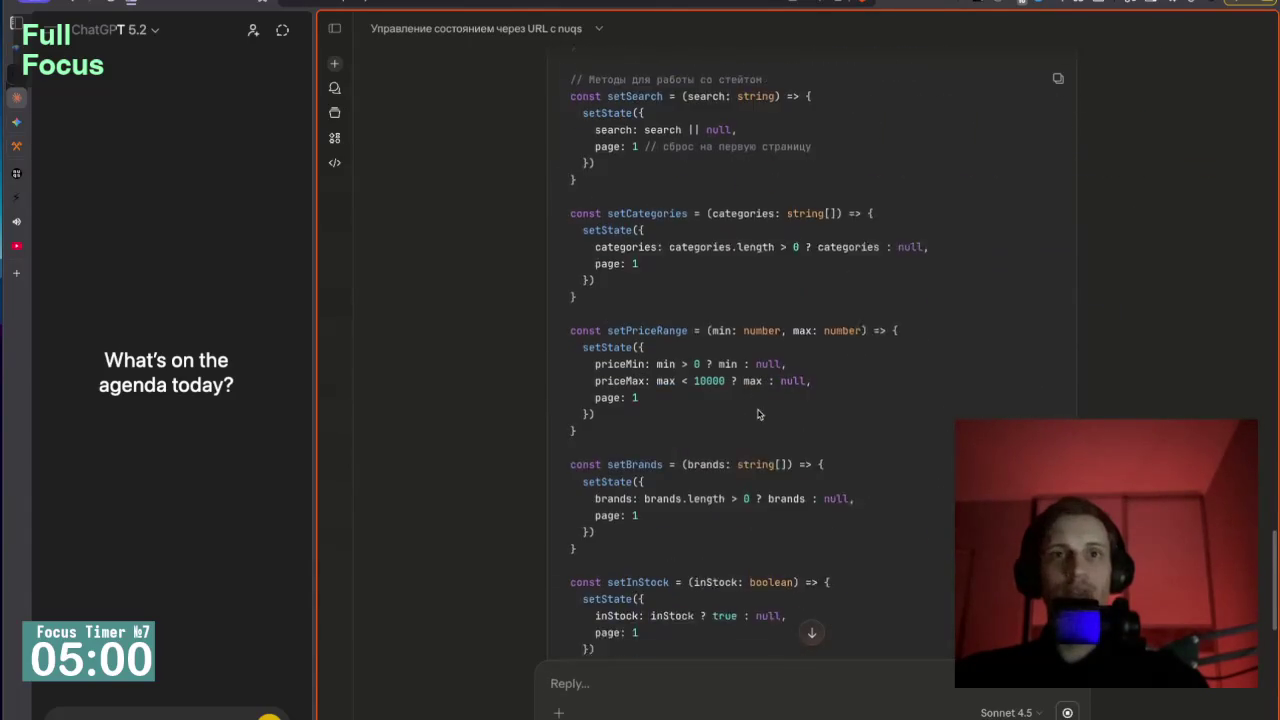
pyautogui.scroll(-1, 757, 414)
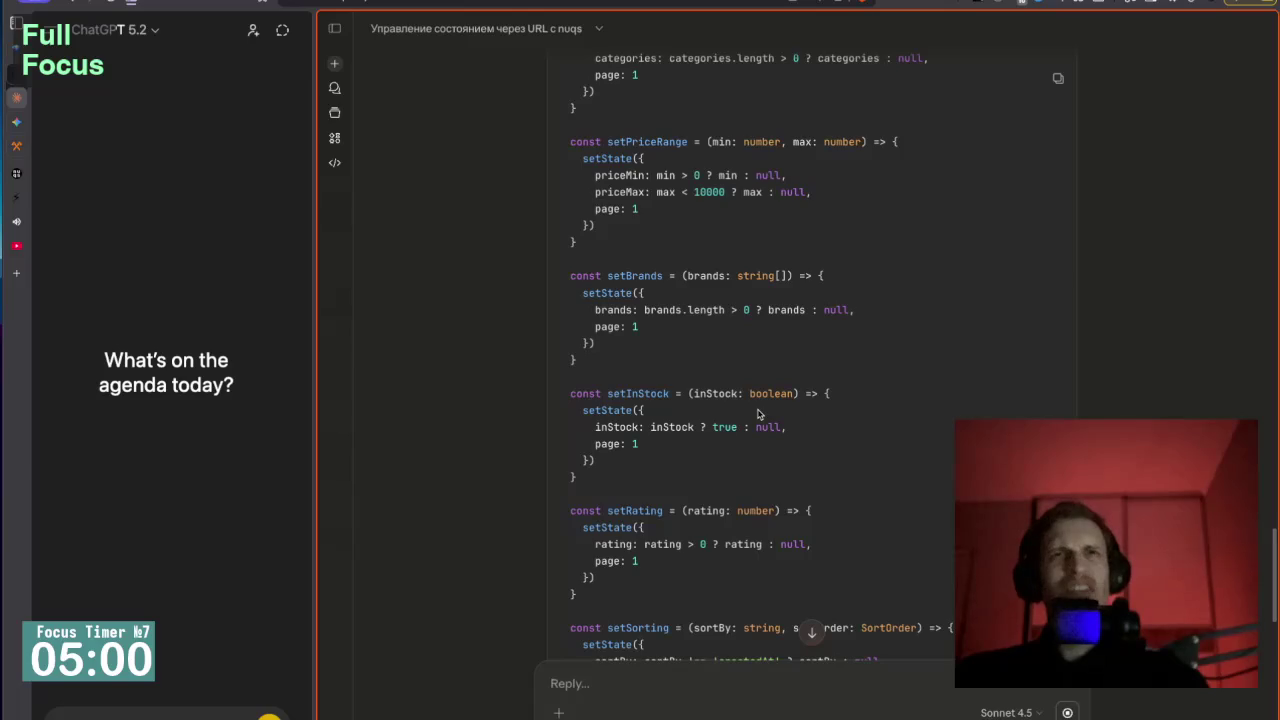
pyautogui.scroll(-10, 757, 414)
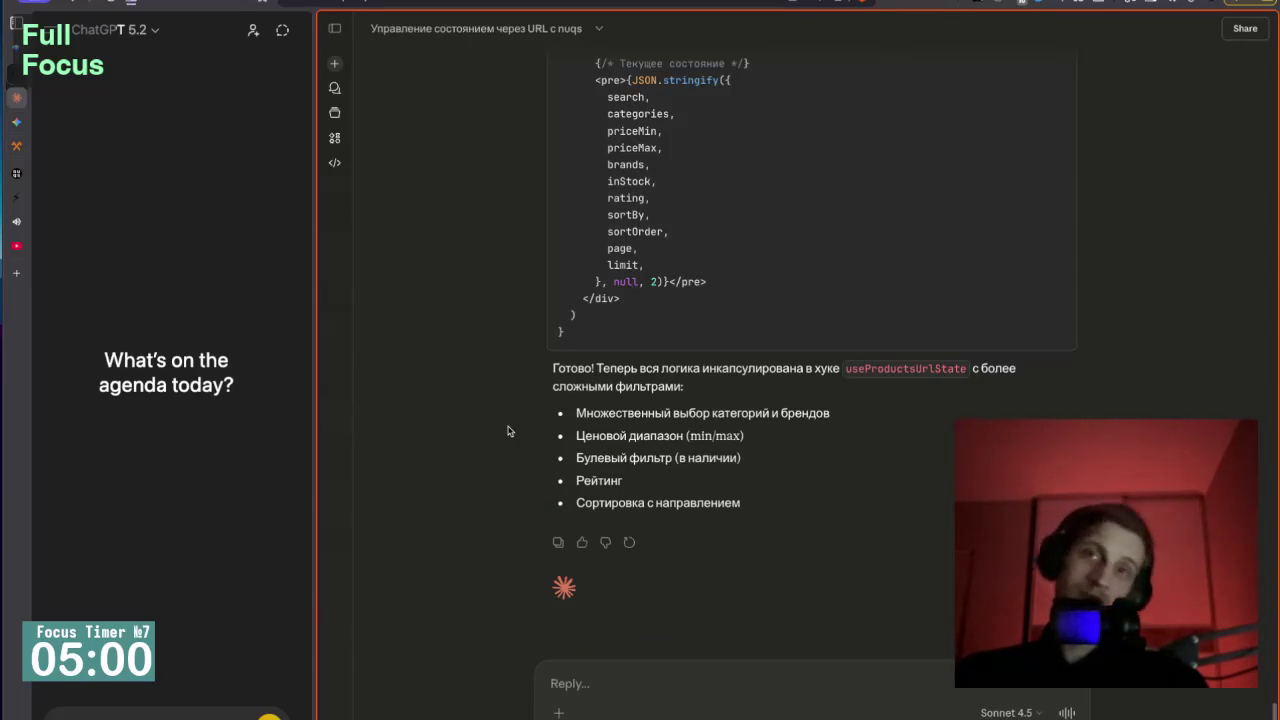
# Scroll back up through Claude's hook reply.
pyautogui.scroll(5, 507, 430)
pyautogui.scroll(15, 507, 429)
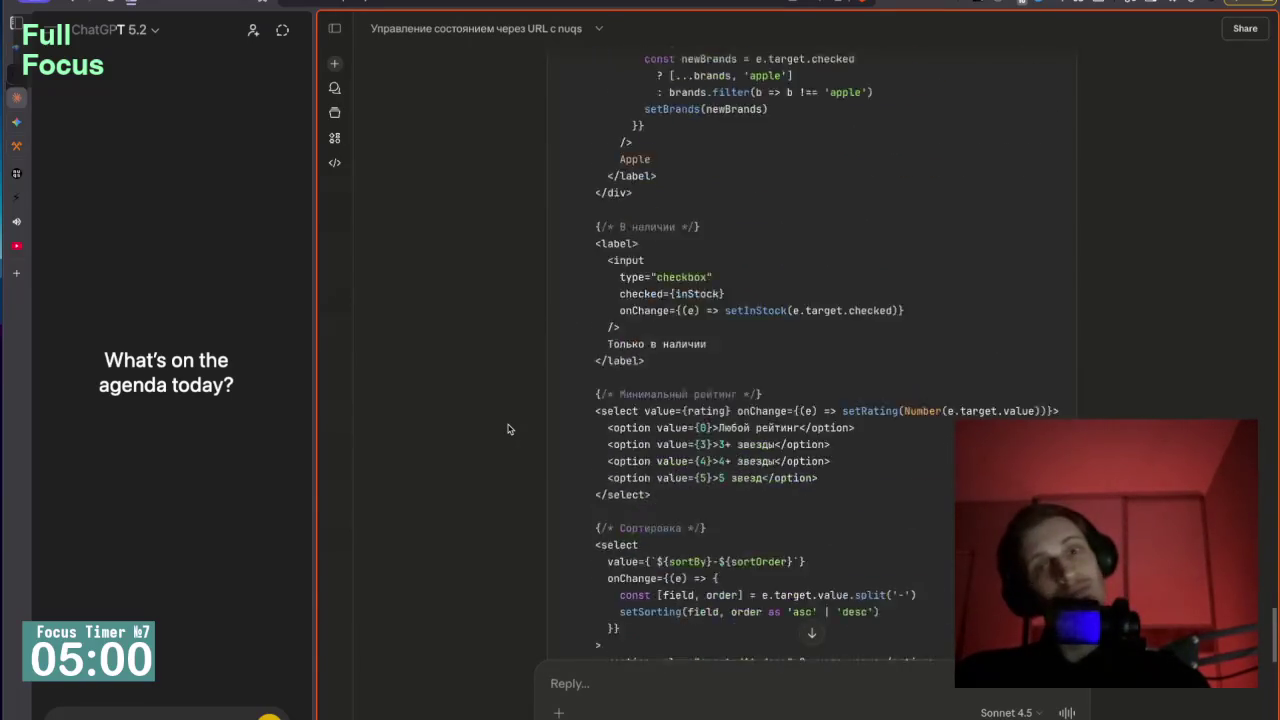
pyautogui.scroll(20, 507, 429)
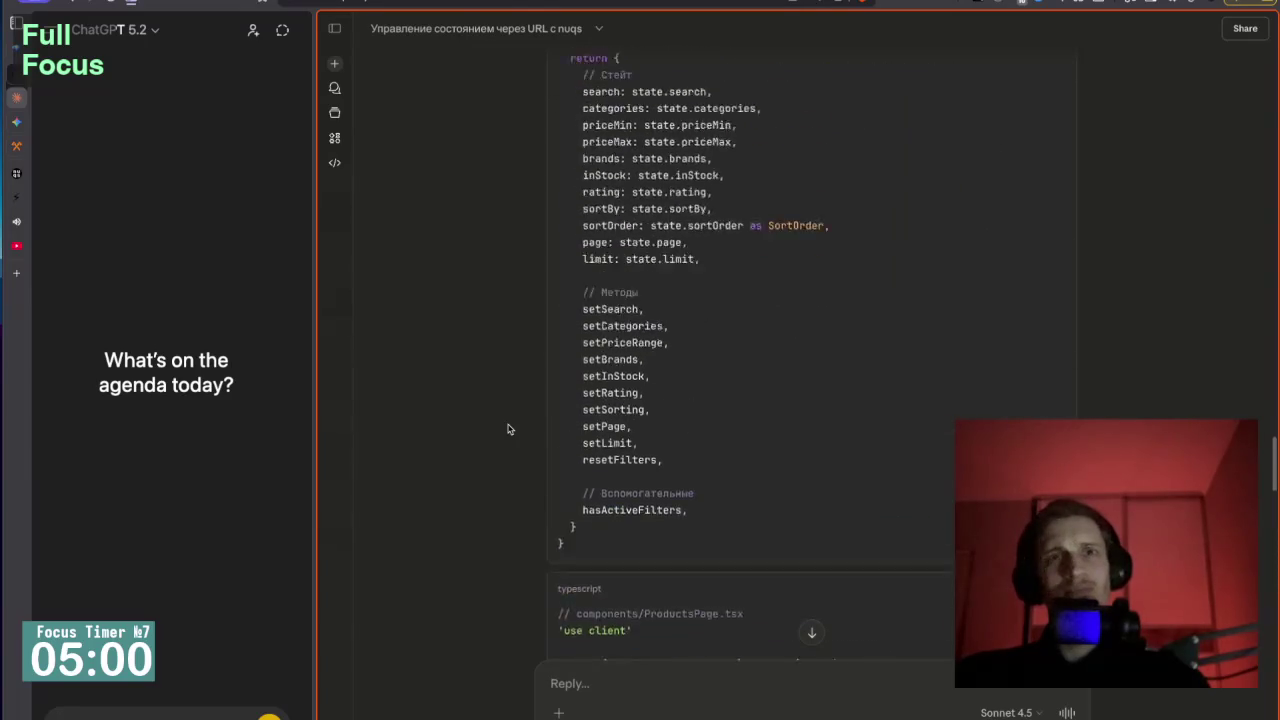
pyautogui.scroll(20, 507, 429)
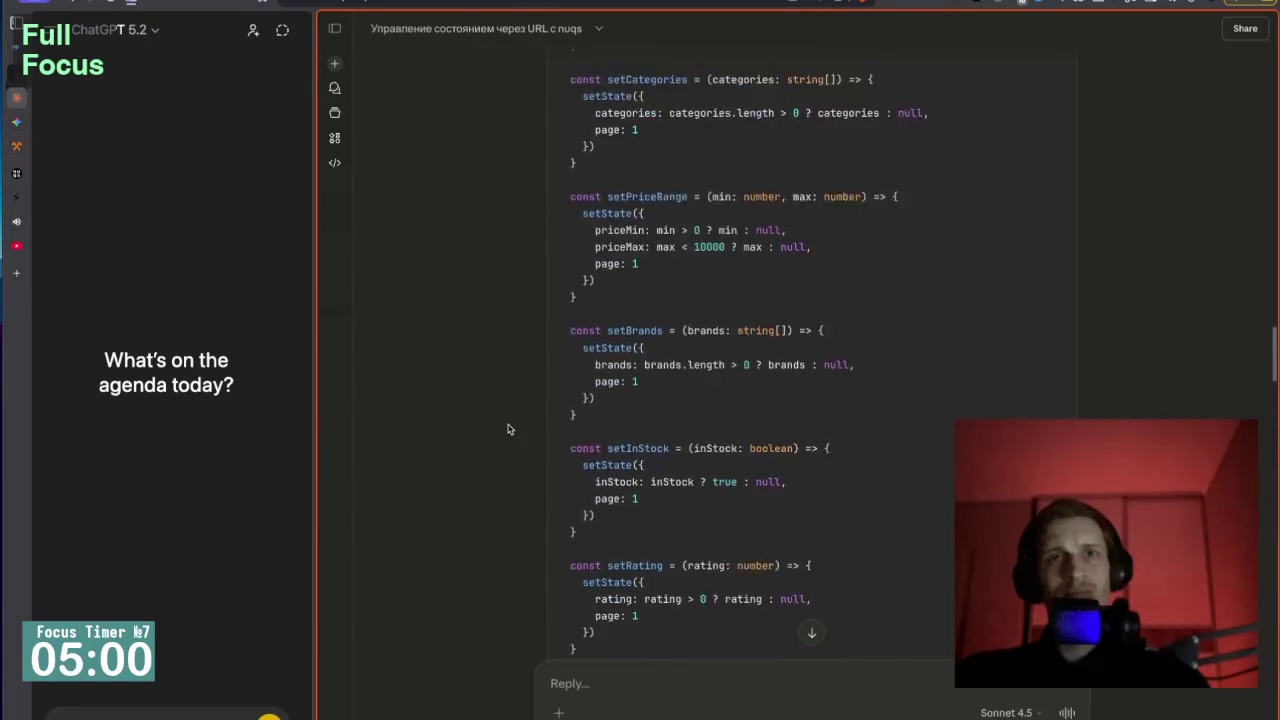
pyautogui.scroll(10, 507, 429)
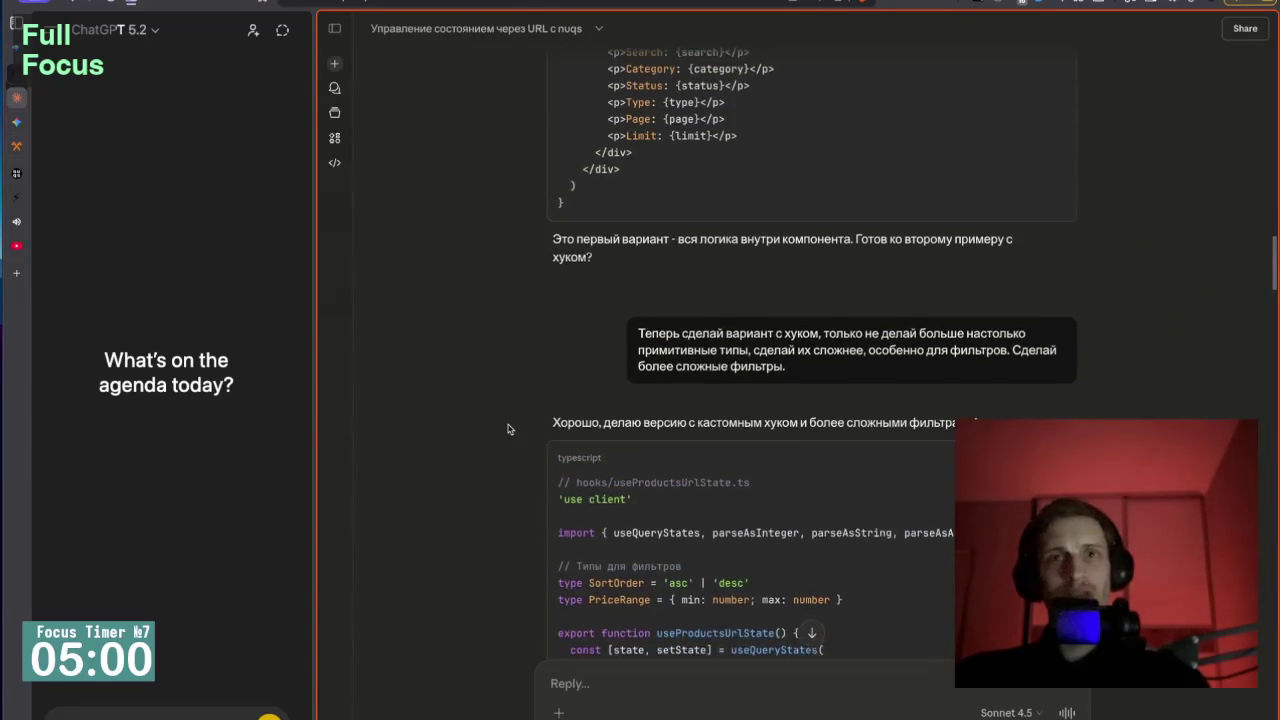
pyautogui.moveTo(5, 249)
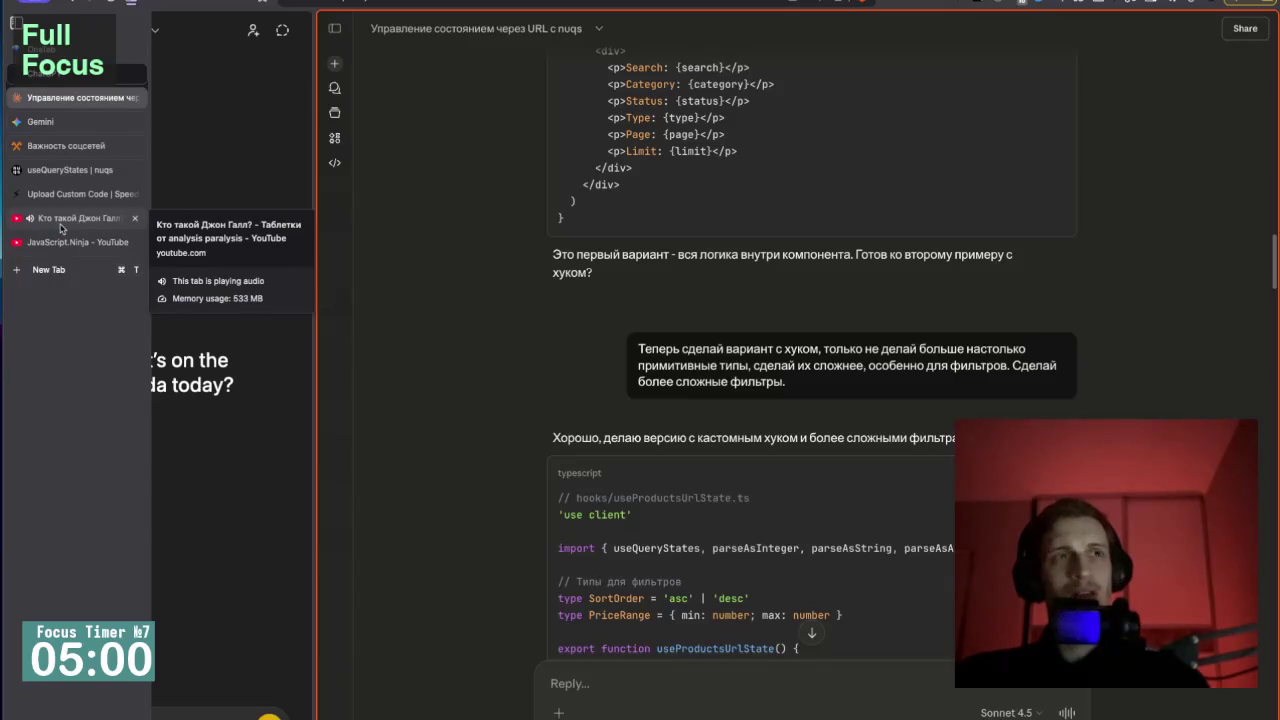
pyautogui.scroll(-2, 362, 310)
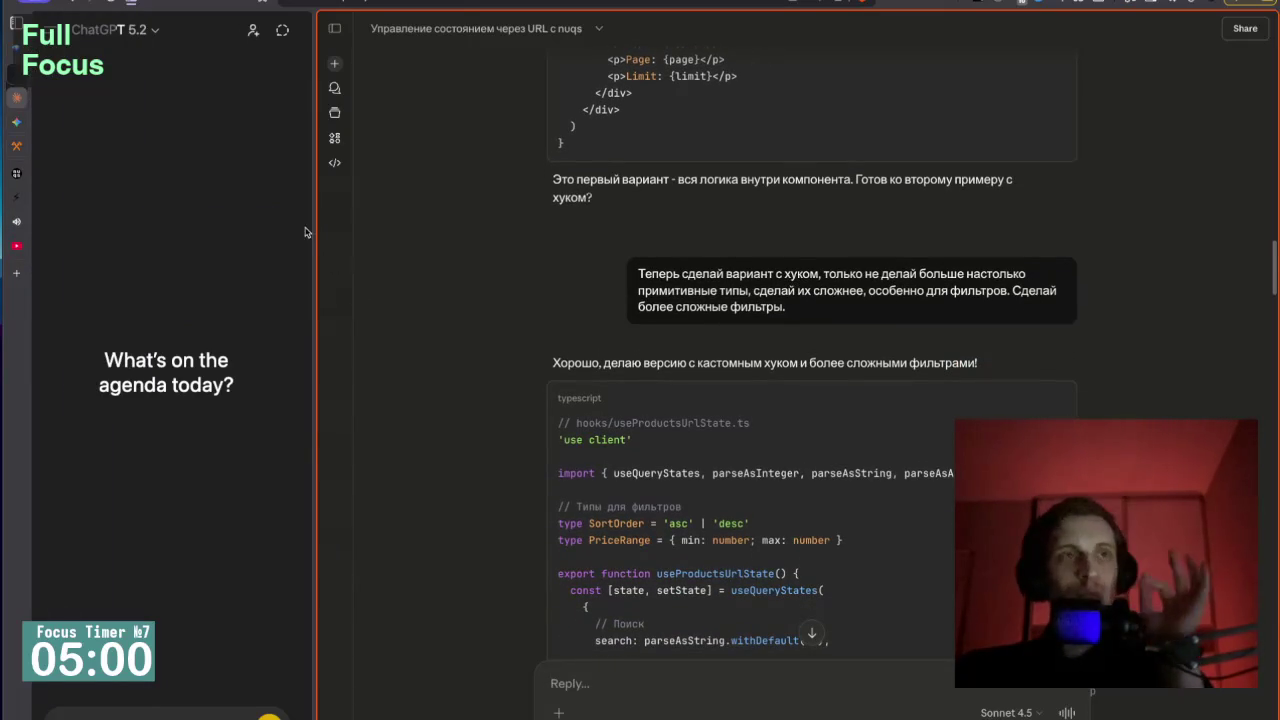
# Pause the 'Поиски идеала' video on YouTube, then return to the Claude nuqs chat.
pyautogui.click(50, 214)
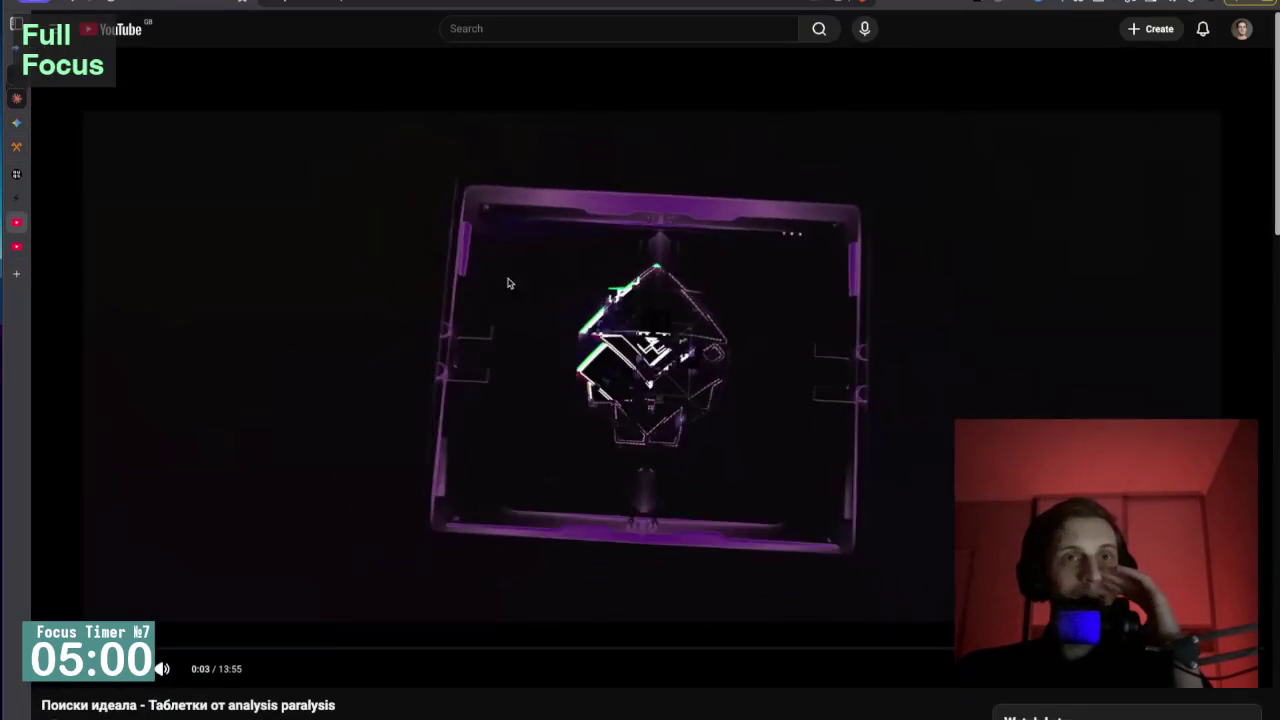
pyautogui.click(421, 288)
pyautogui.scroll(-2, 421, 288)
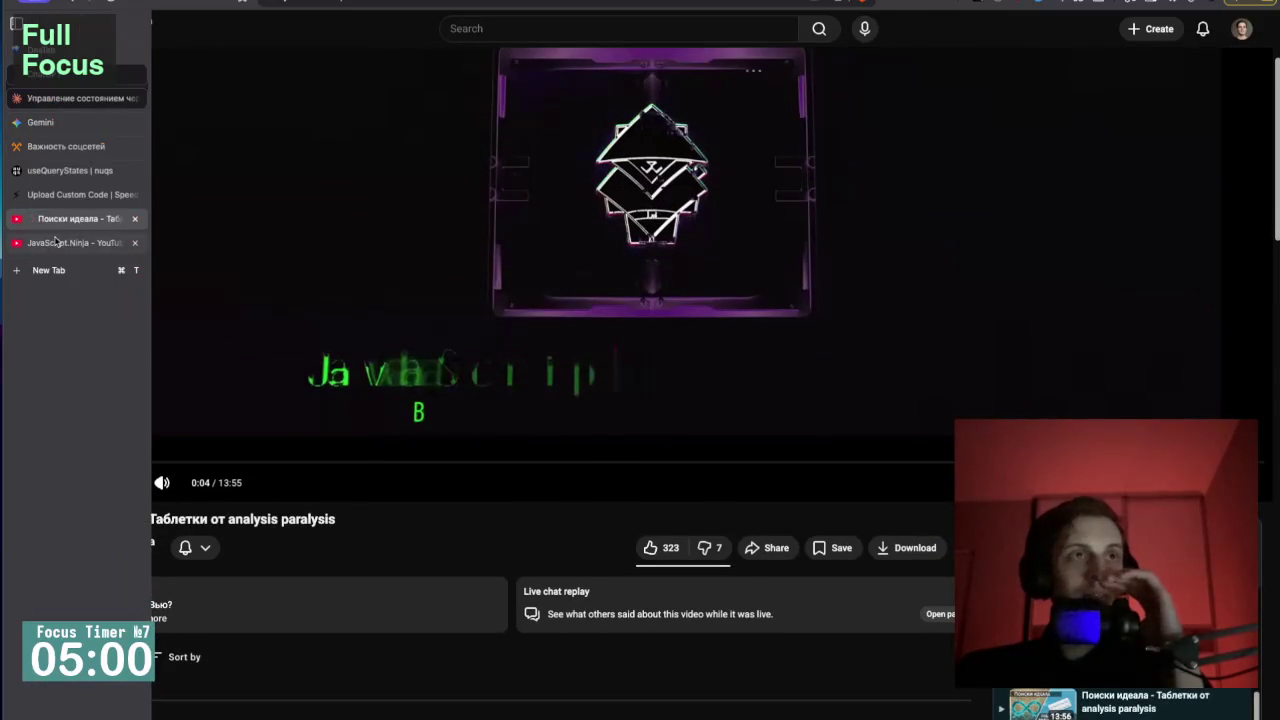
pyautogui.click(60, 98)
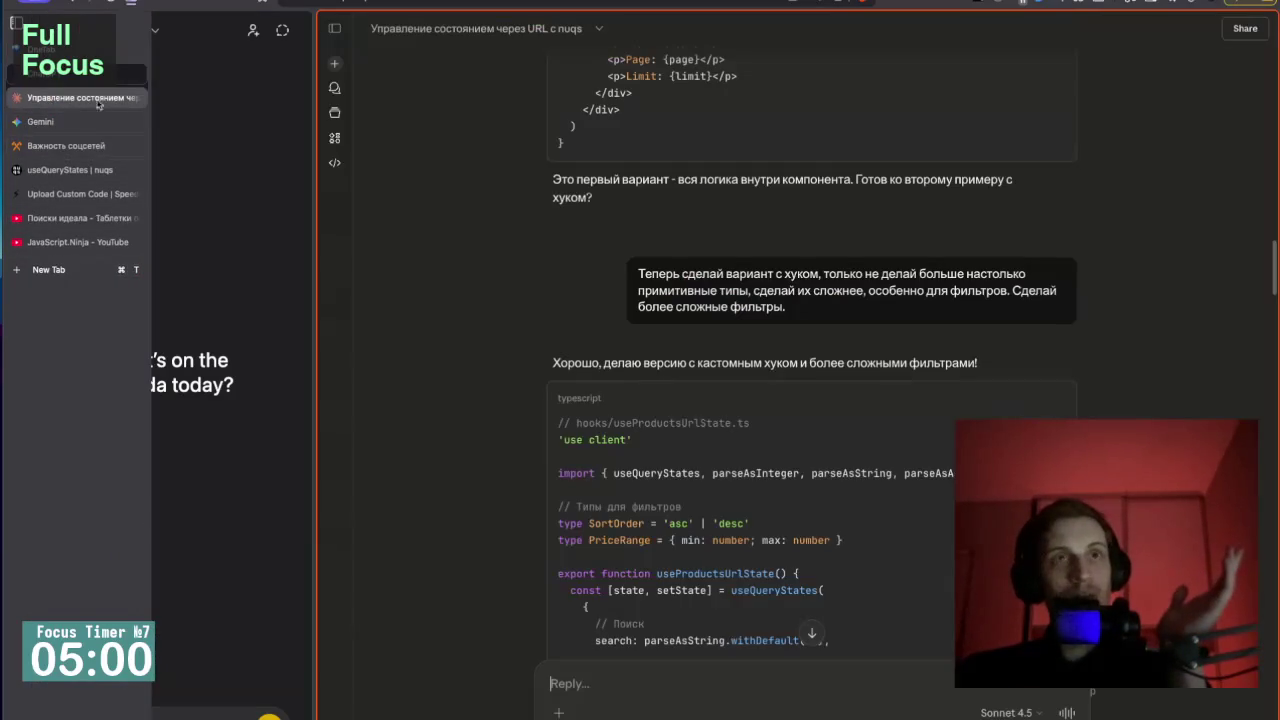
pyautogui.scroll(-2, 463, 358)
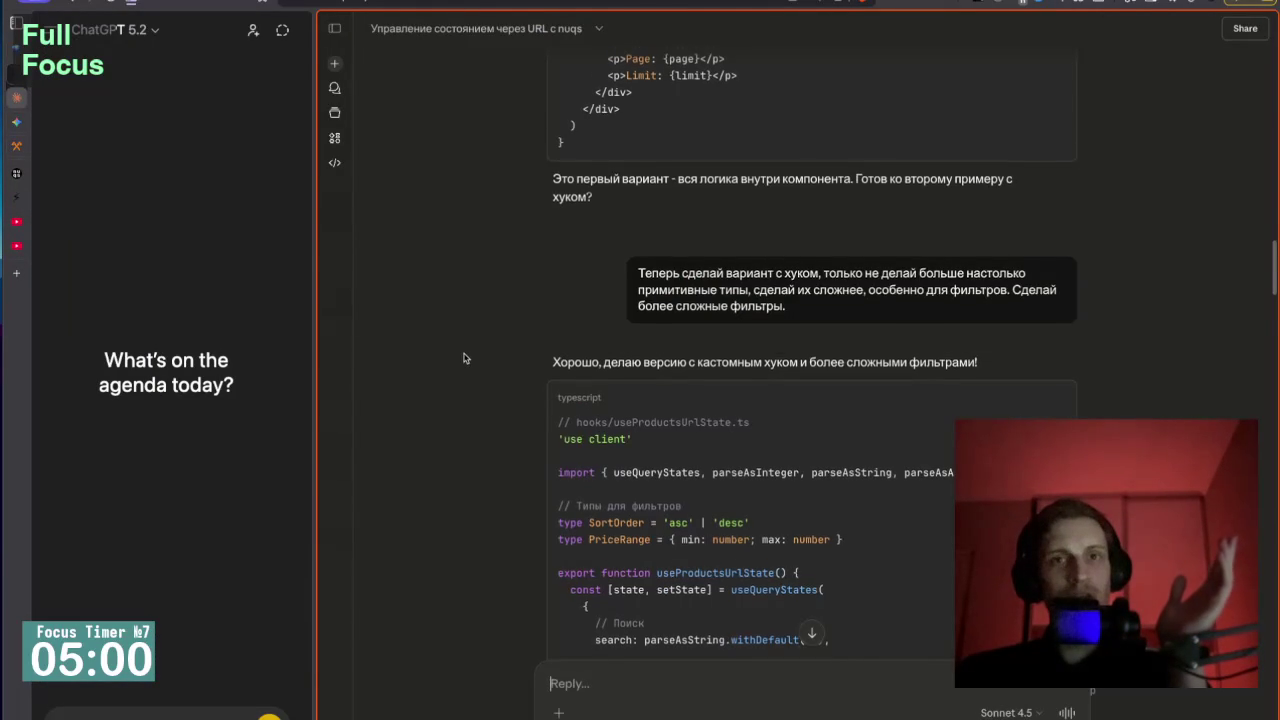
pyautogui.scroll(-5, 666, 371)
pyautogui.scroll(-12, 666, 371)
pyautogui.scroll(-15, 667, 353)
pyautogui.scroll(-15, 668, 358)
pyautogui.moveTo(30, 88)
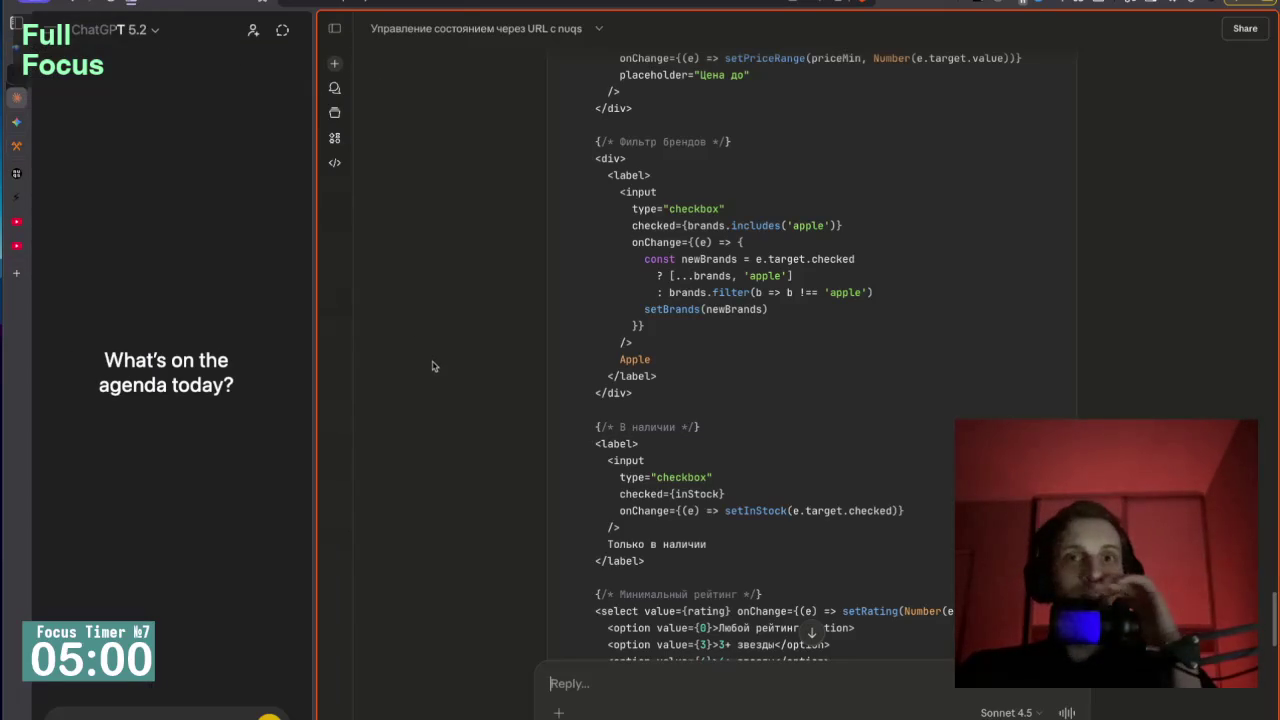
pyautogui.scroll(10, 432, 372)
pyautogui.scroll(15, 448, 344)
pyautogui.scroll(15, 448, 344)
pyautogui.scroll(15, 448, 344)
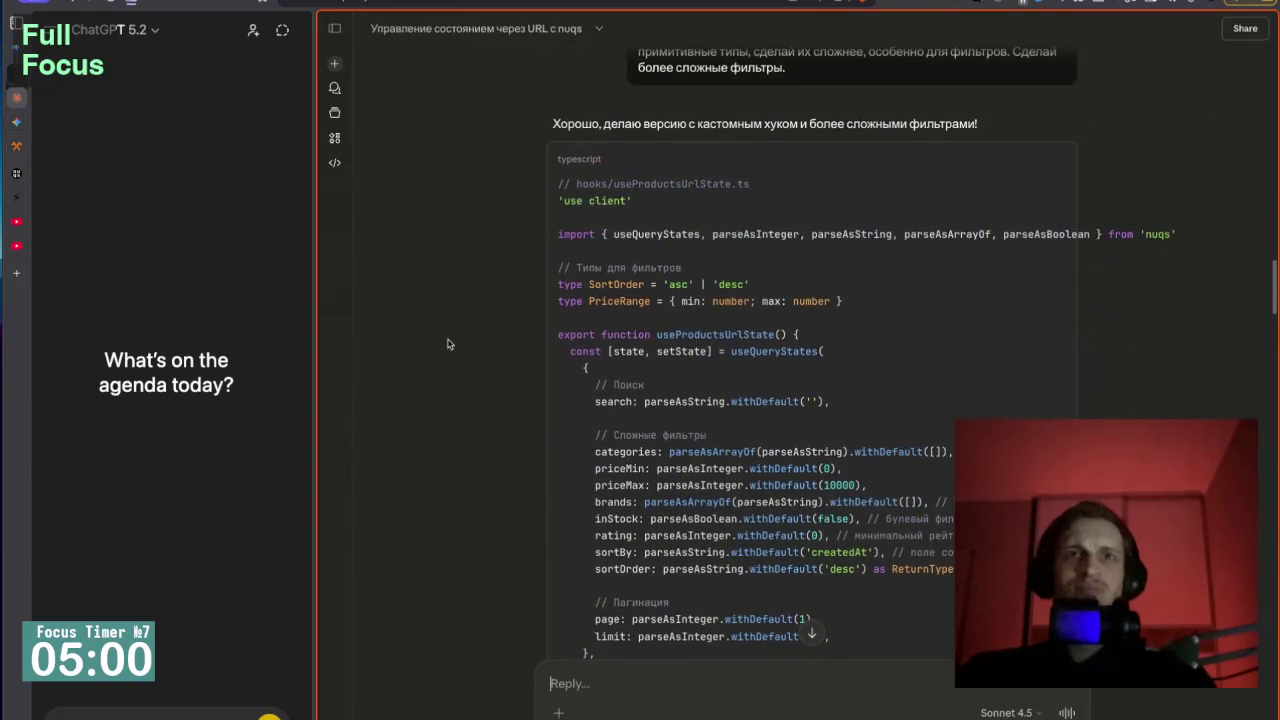
pyautogui.scroll(-1, 448, 344)
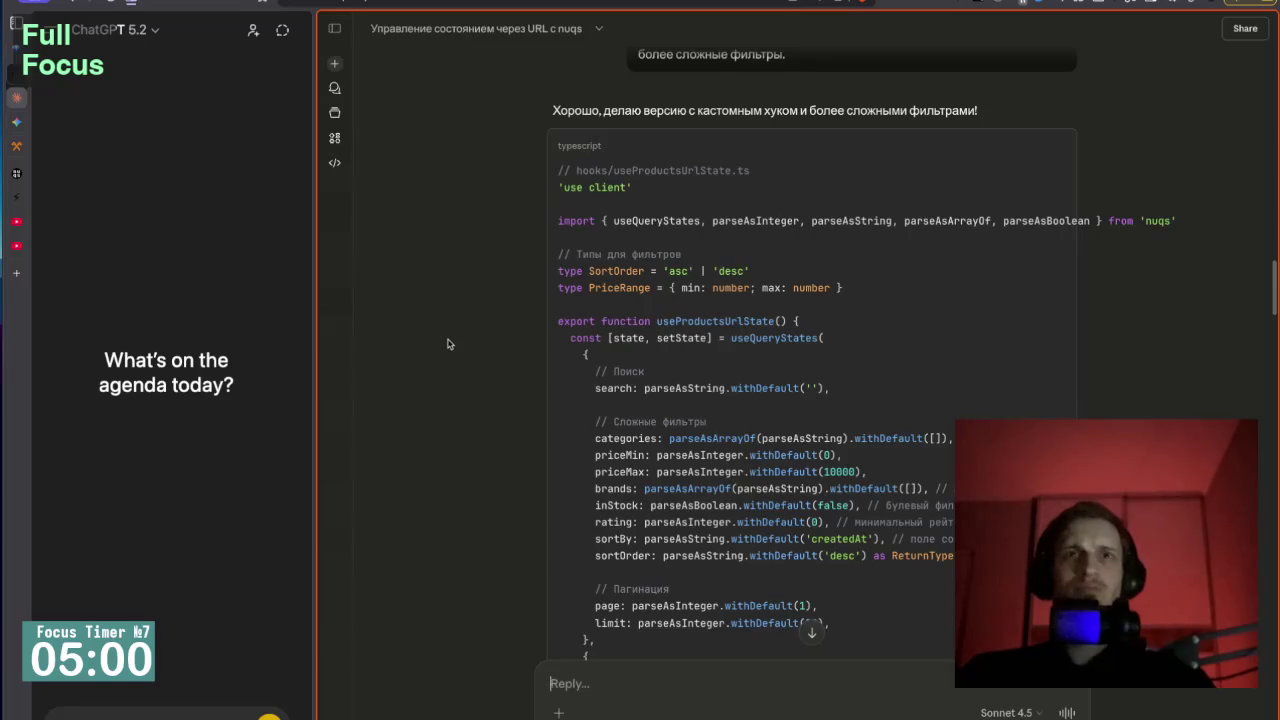
pyautogui.scroll(-2, 448, 344)
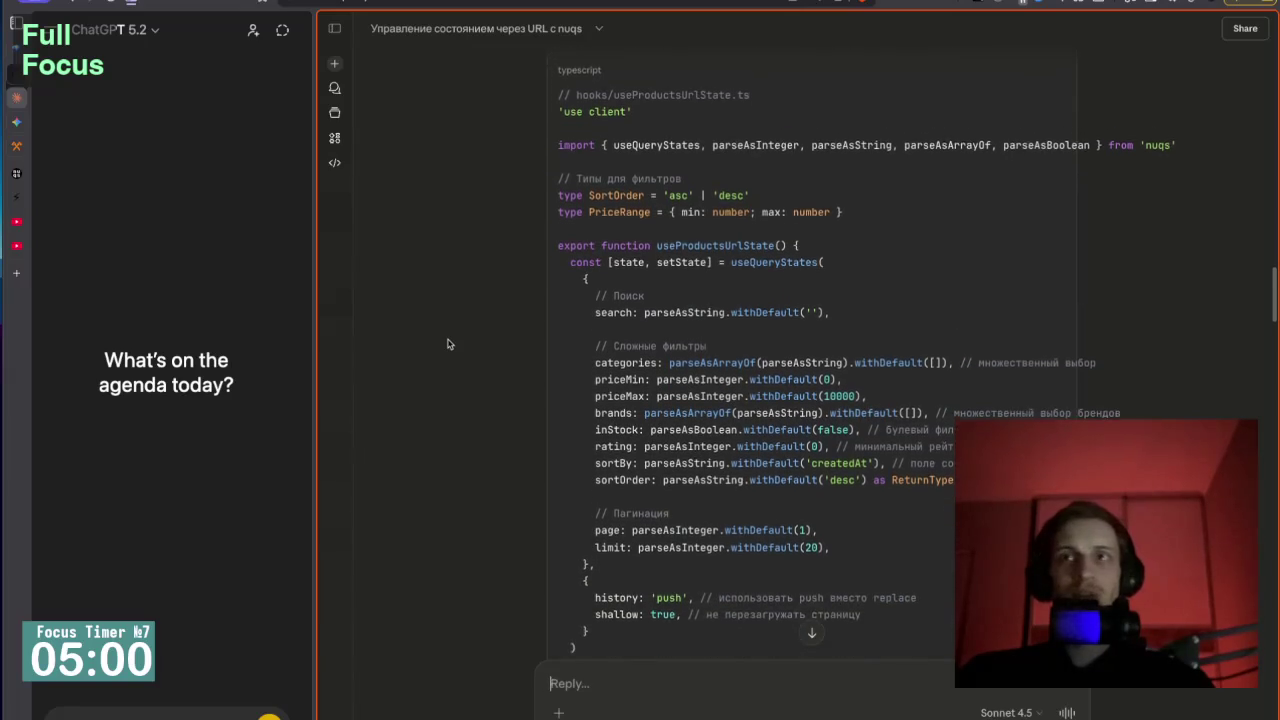
pyautogui.scroll(3, 448, 344)
pyautogui.scroll(-1, 610, 157)
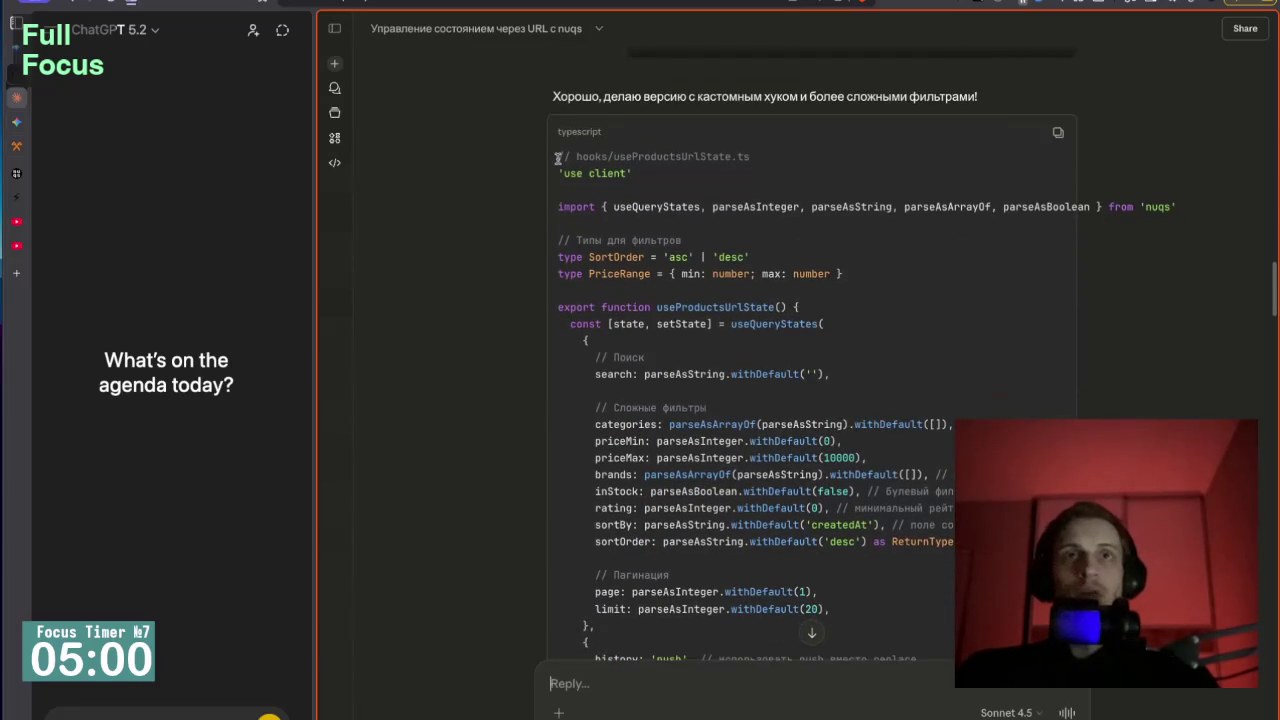
pyautogui.scroll(-5, 661, 323)
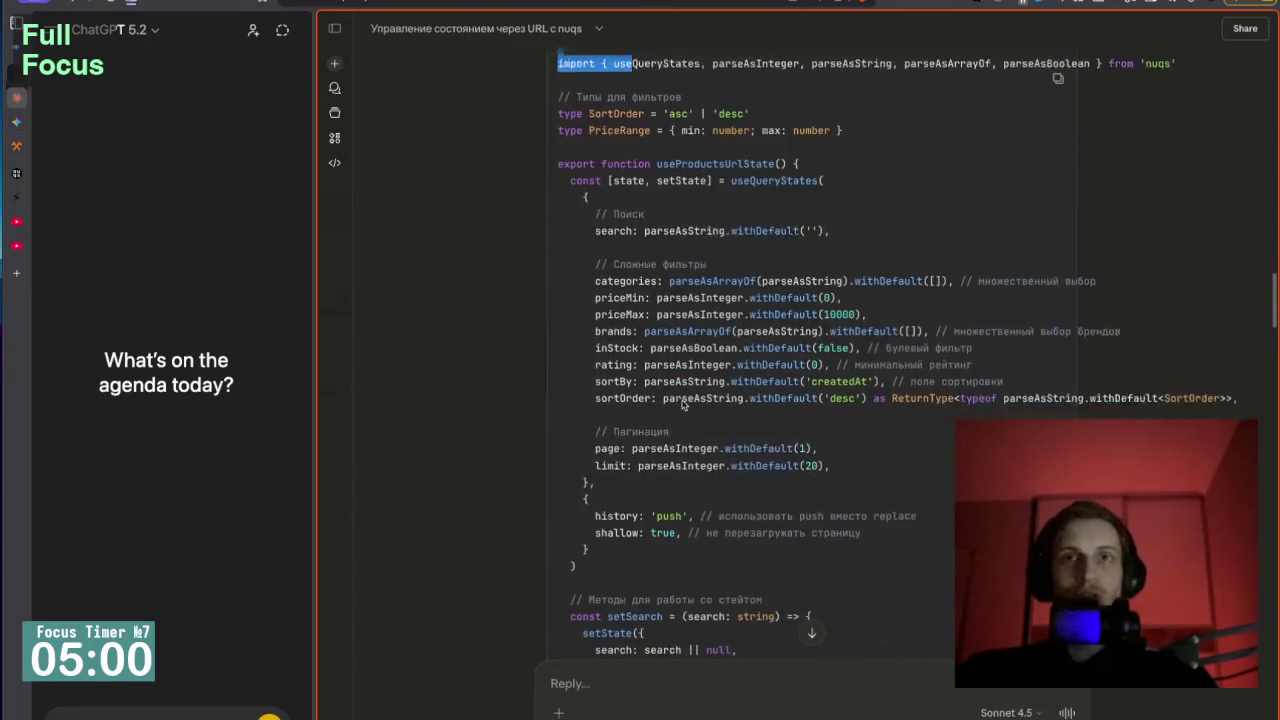
pyautogui.scroll(3, 682, 401)
pyautogui.scroll(3, 682, 401)
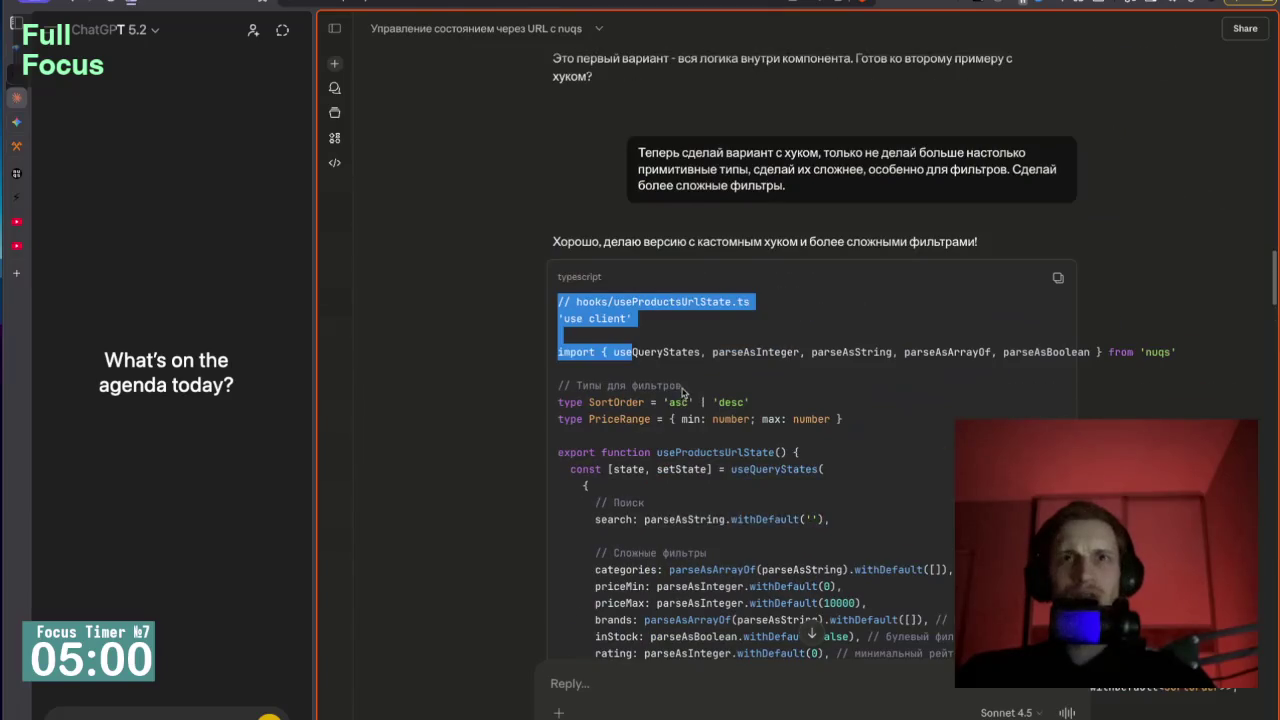
pyautogui.scroll(-1, 680, 366)
pyautogui.scroll(-7, 665, 305)
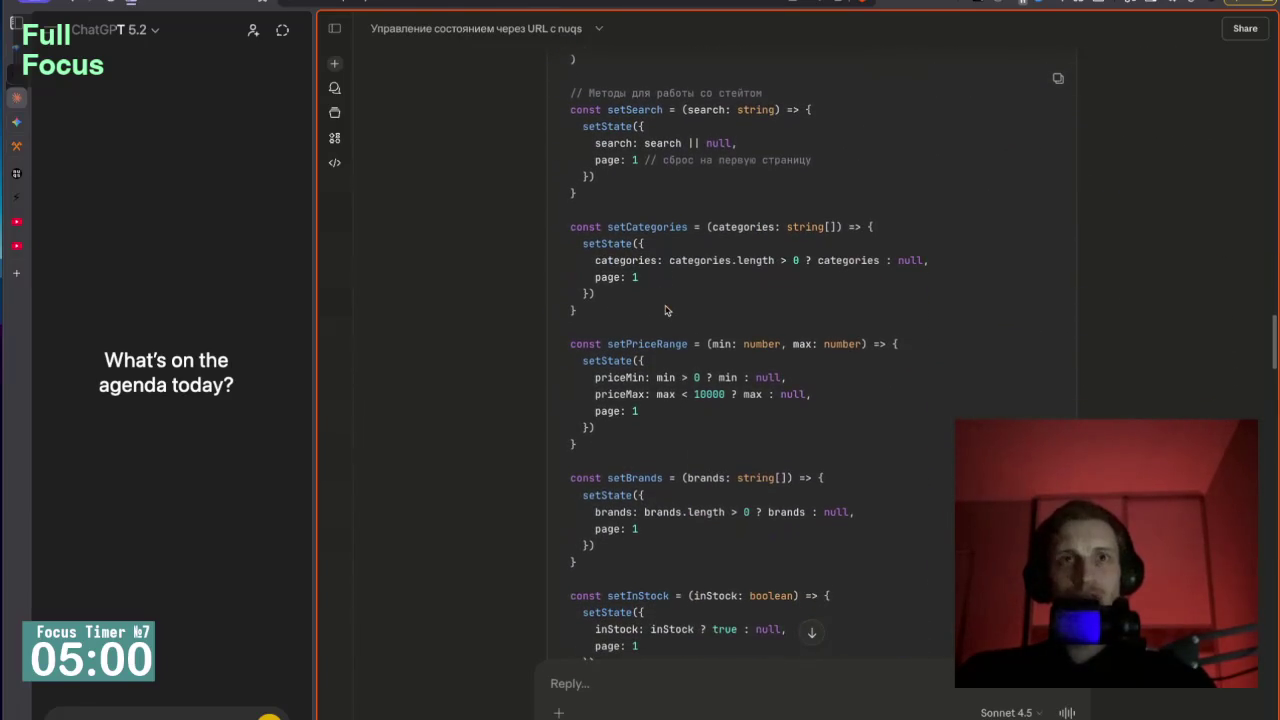
pyautogui.scroll(-1, 666, 310)
pyautogui.scroll(-1, 665, 307)
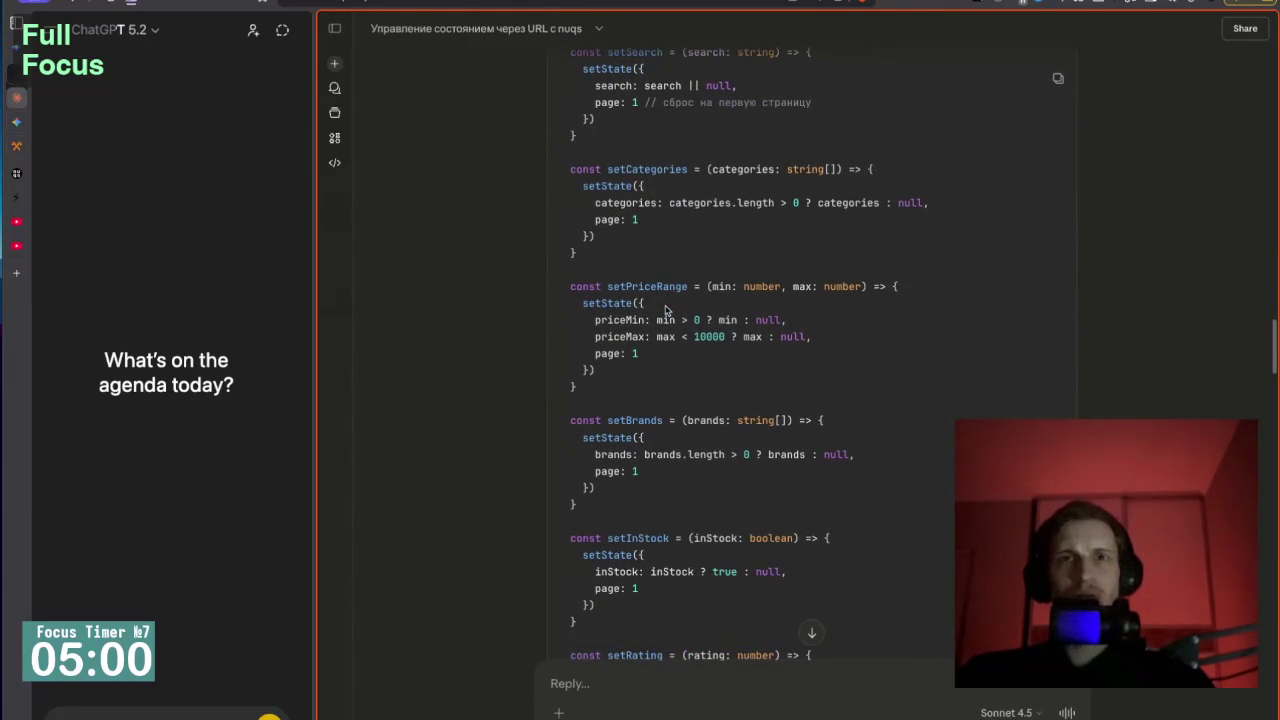
pyautogui.scroll(-7, 692, 385)
pyautogui.scroll(-2, 696, 389)
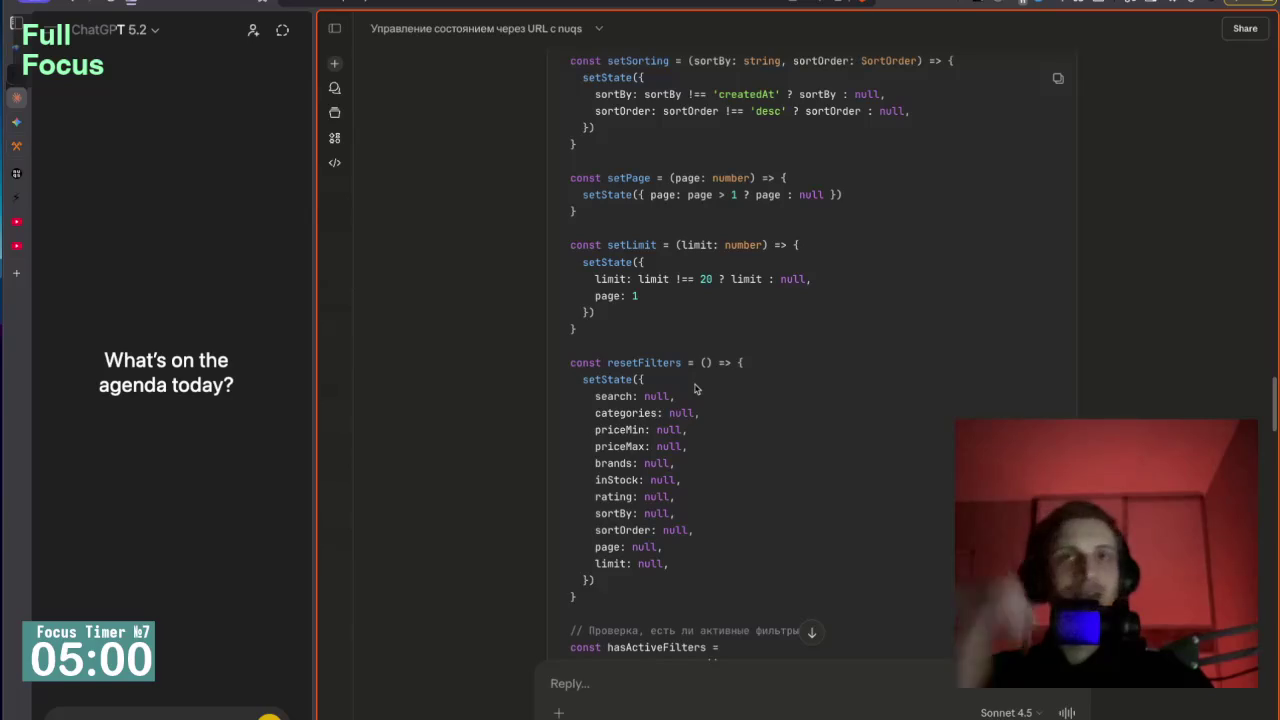
pyautogui.scroll(-3, 696, 389)
pyautogui.scroll(-3, 696, 389)
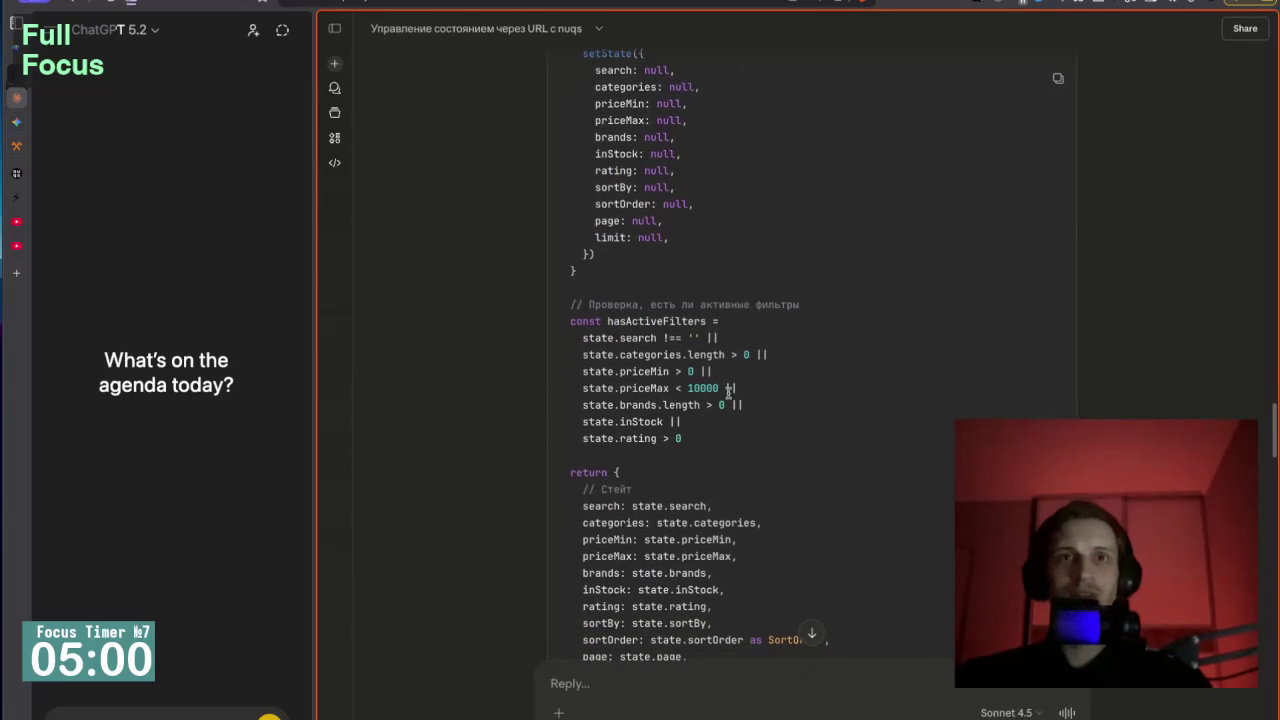
pyautogui.scroll(-3, 728, 389)
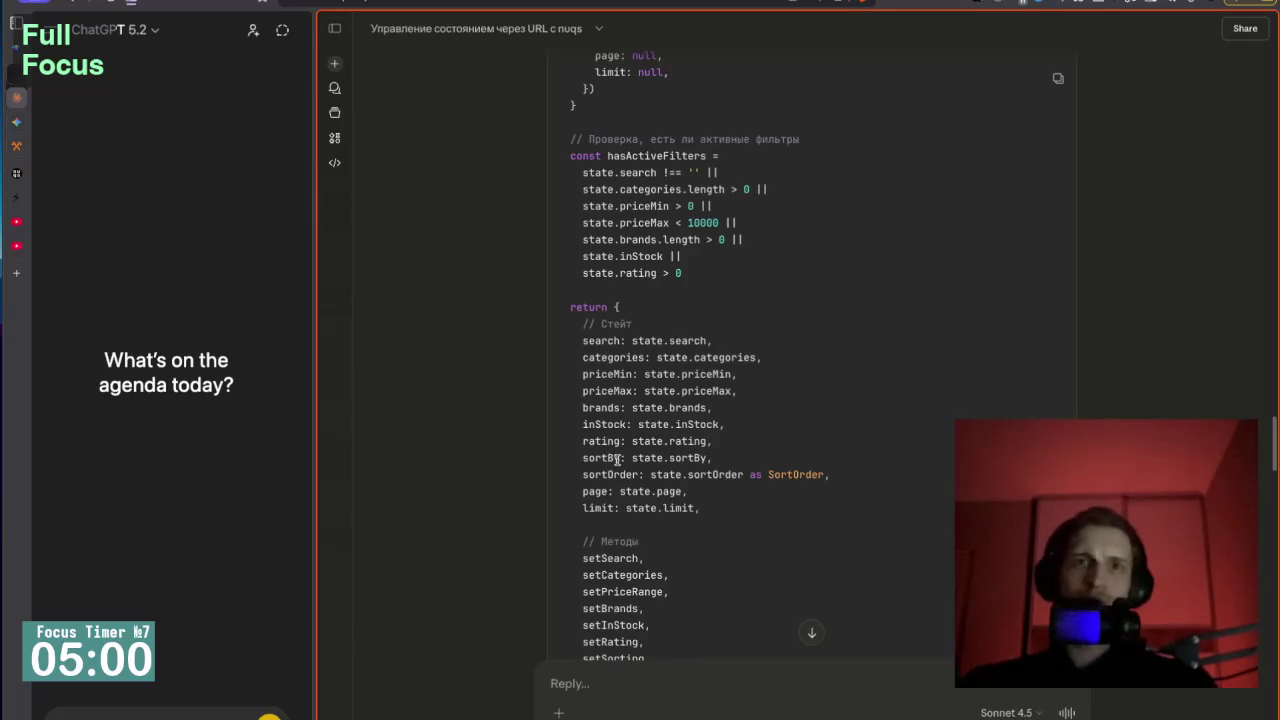
pyautogui.scroll(-3, 606, 485)
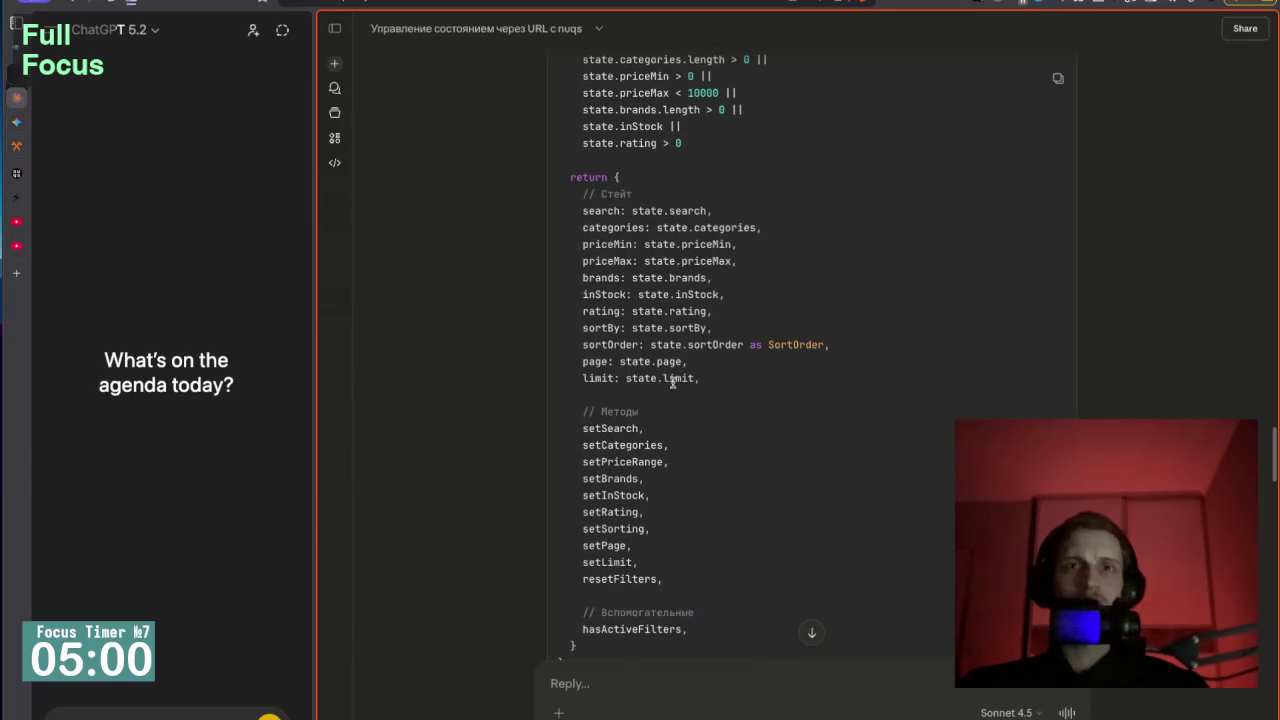
pyautogui.scroll(-1, 639, 434)
pyautogui.scroll(-1, 652, 548)
pyautogui.scroll(2, 664, 514)
pyautogui.scroll(1, 665, 512)
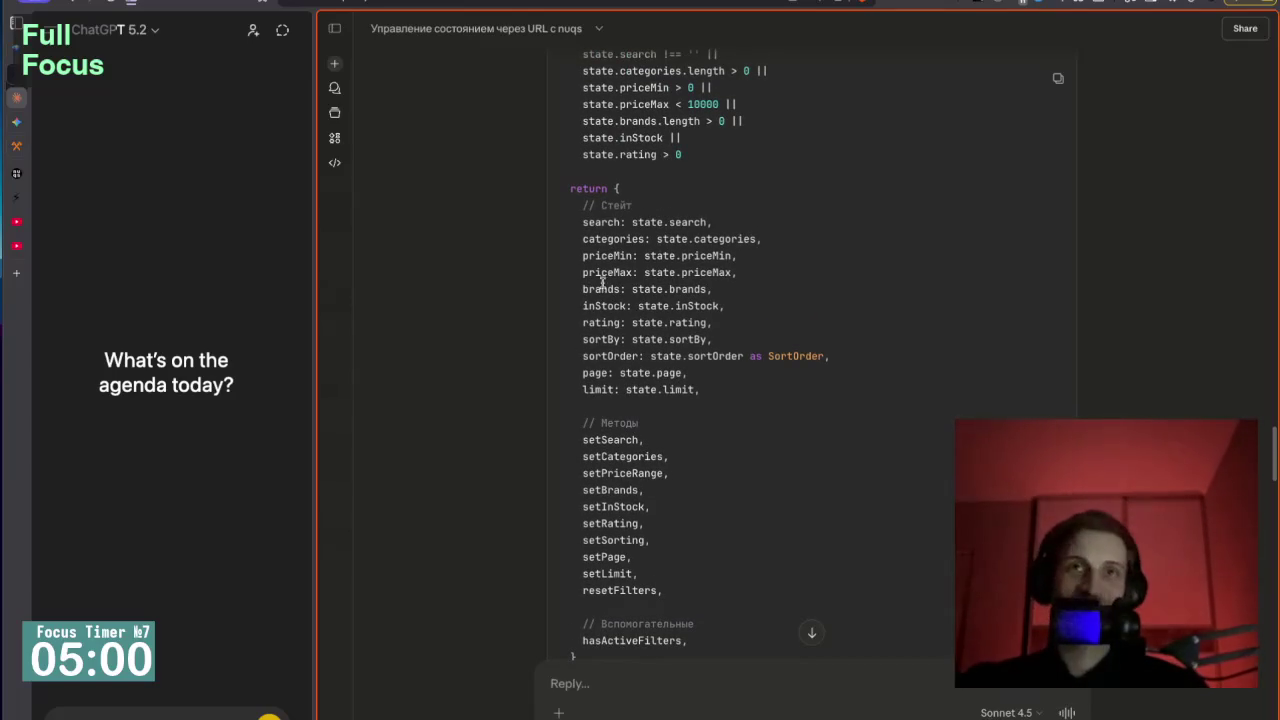
pyautogui.scroll(-3, 595, 285)
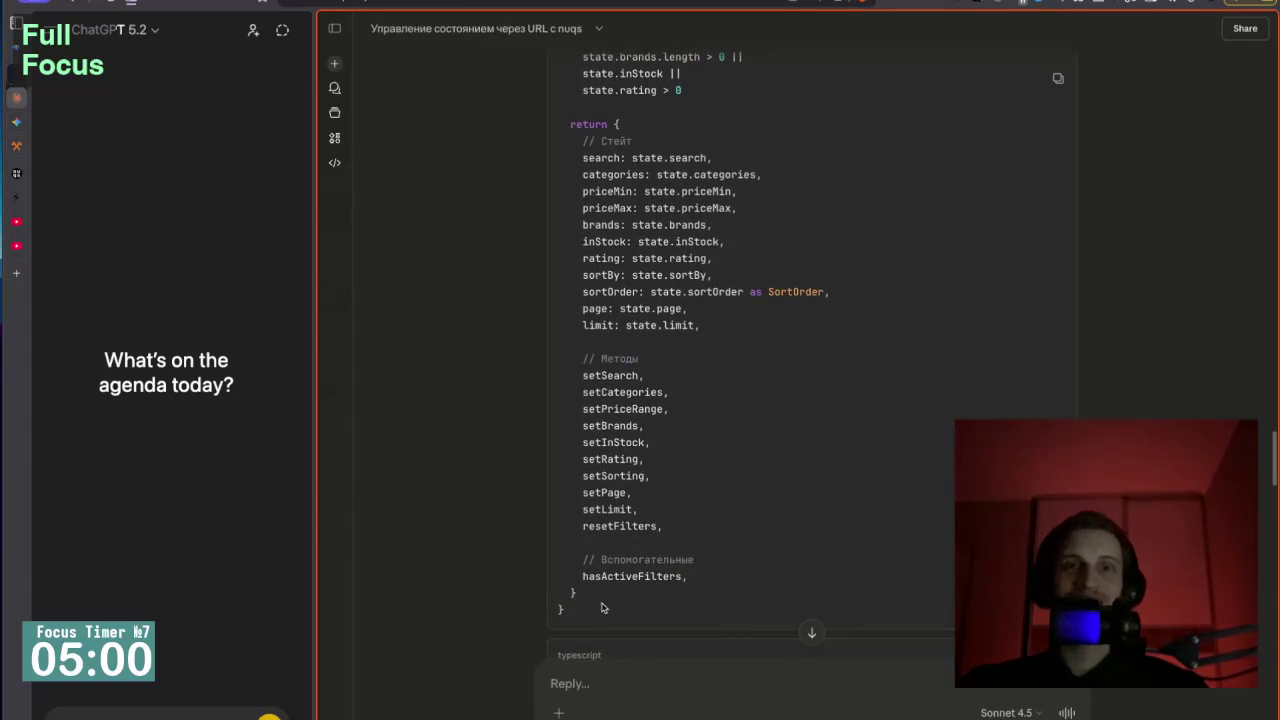
pyautogui.moveTo(680, 527)
pyautogui.mouseDown()
pyautogui.moveTo(606, 425)
pyautogui.moveTo(583, 170)
pyautogui.moveTo(550, 144)
pyautogui.mouseUp()
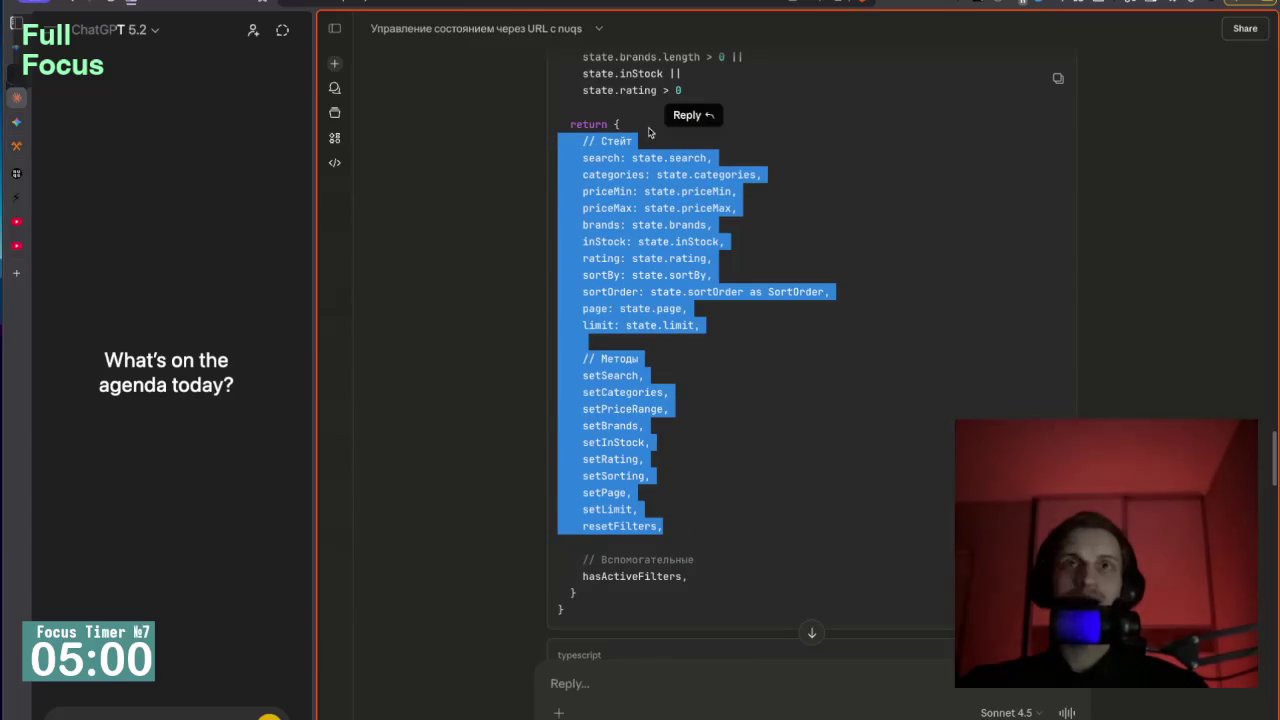
# Quote the selected return block in a reply and start numbered points 1) and 2).
pyautogui.click(687, 117)
pyautogui.write('A')
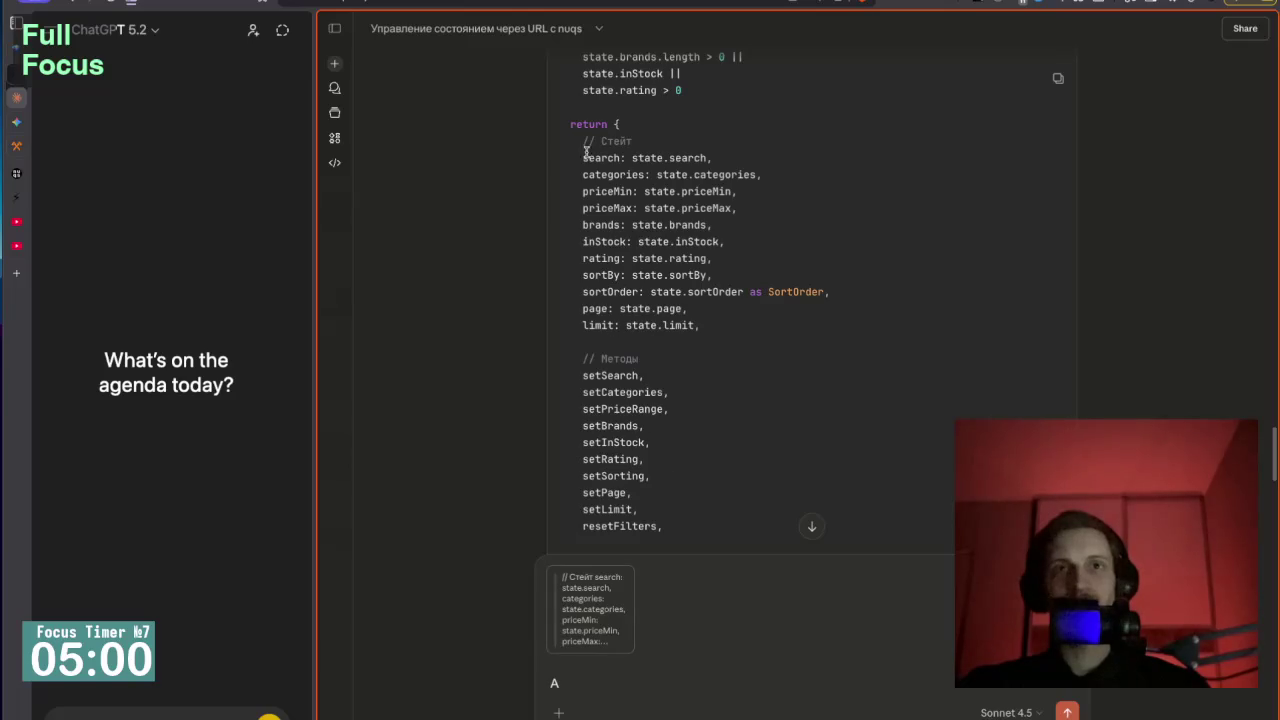
pyautogui.scroll(-3, 636, 405)
pyautogui.write('А нельзя как')
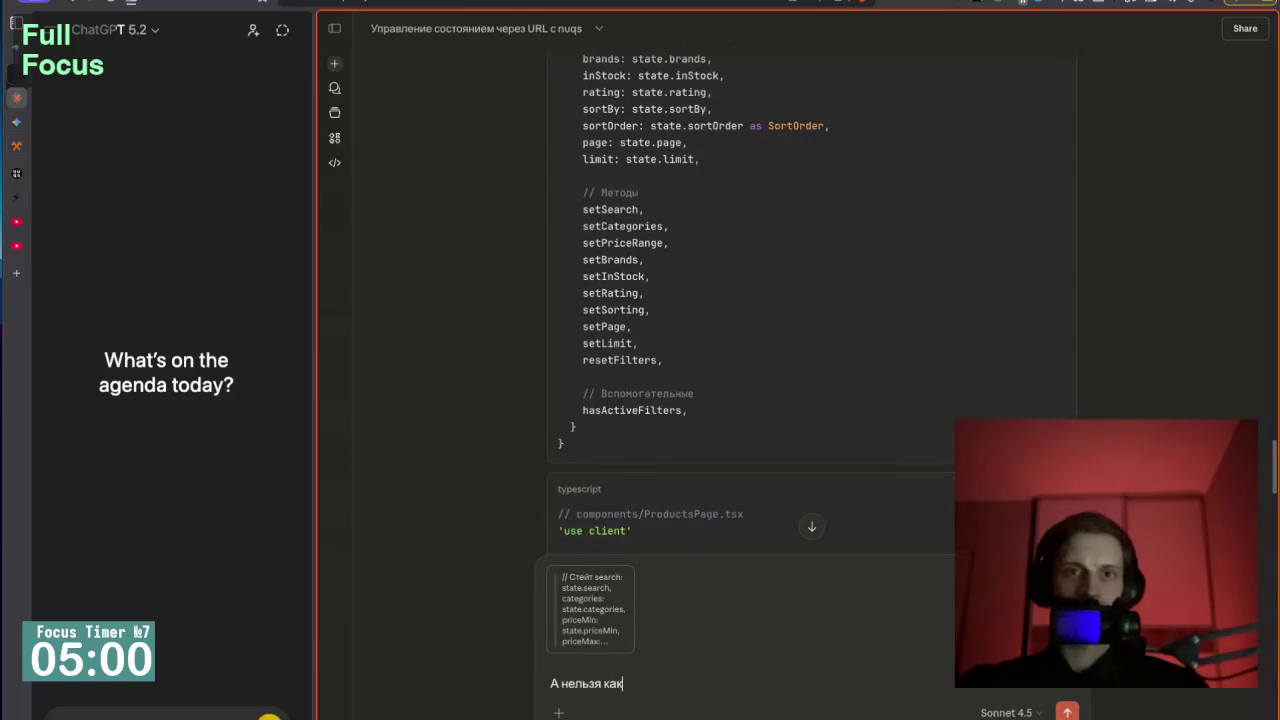
pyautogui.write('то')
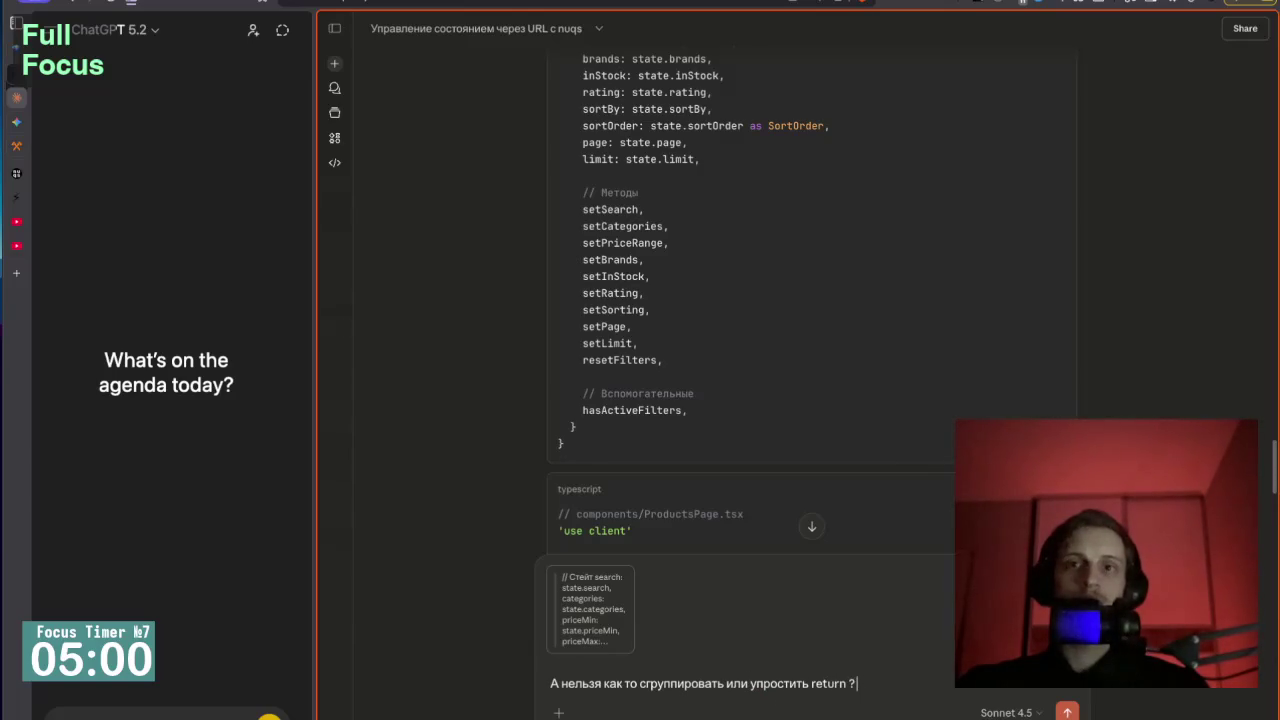
pyautogui.write('1')
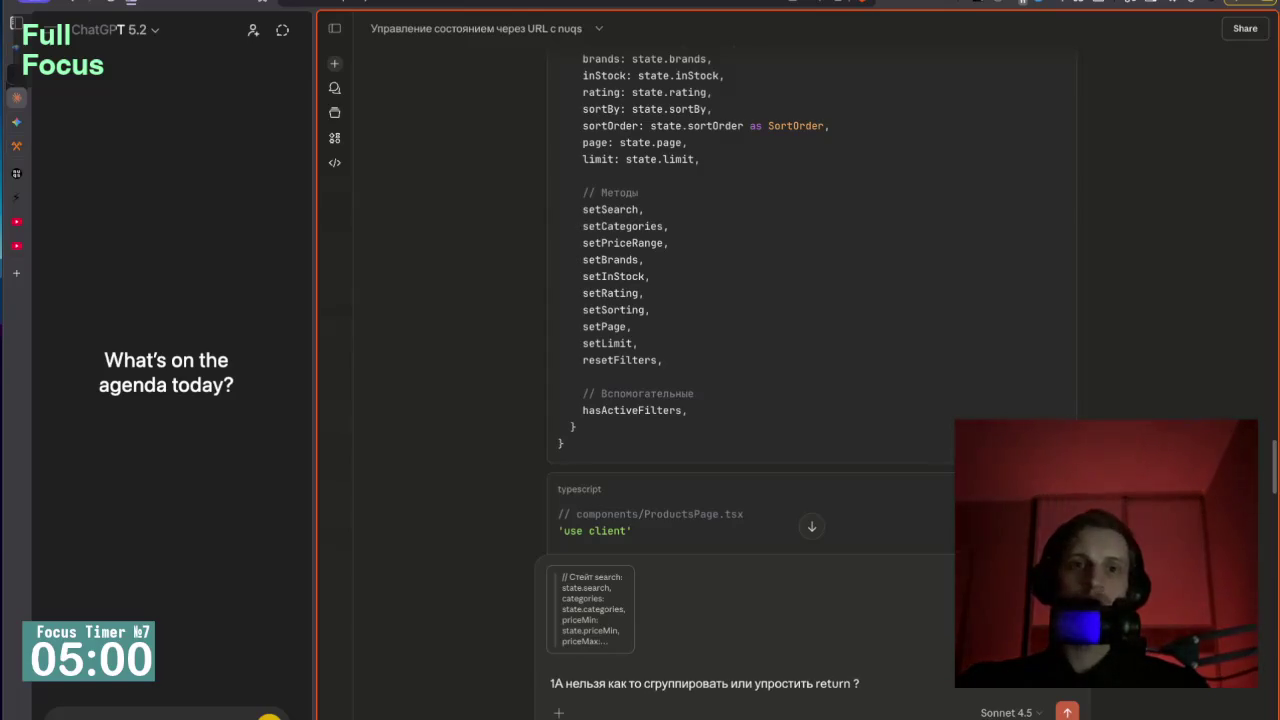
pyautogui.write(')')
pyautogui.press('End')
pyautogui.hotkey('shift', 'Return')
pyautogui.write('2')
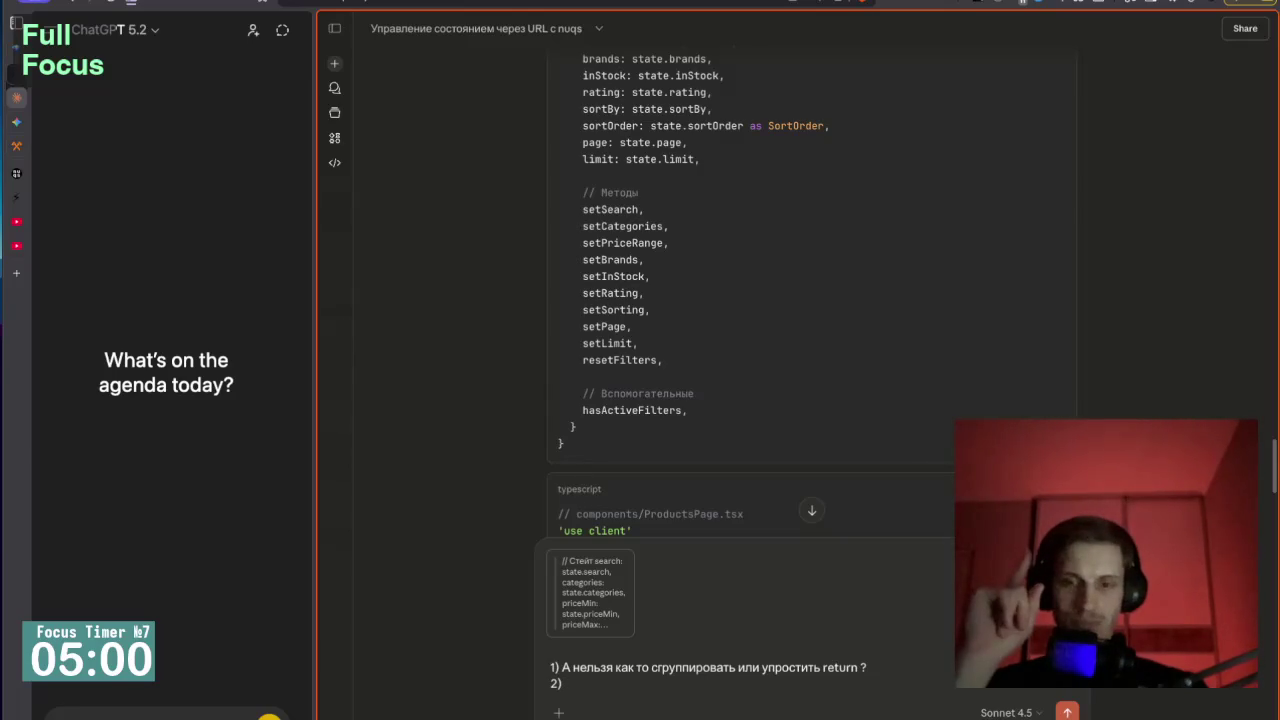
pyautogui.write('тот факт что')
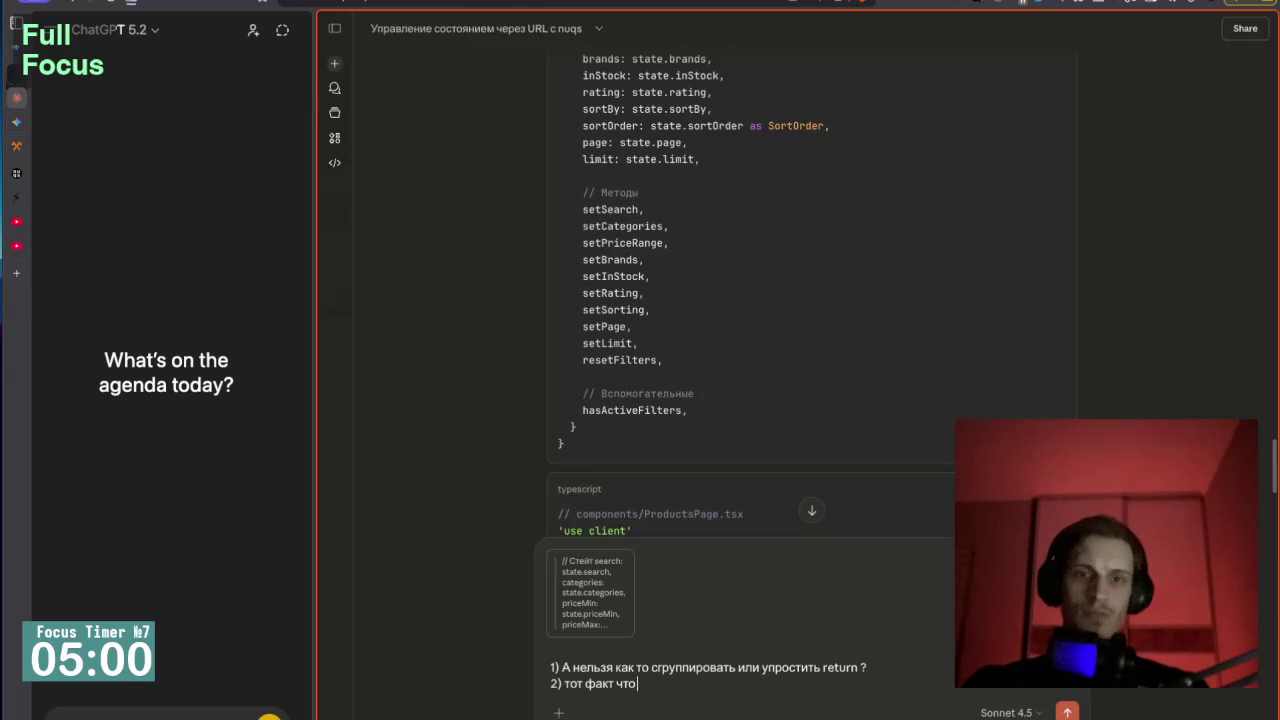
pyautogui.write(' мы так мн')
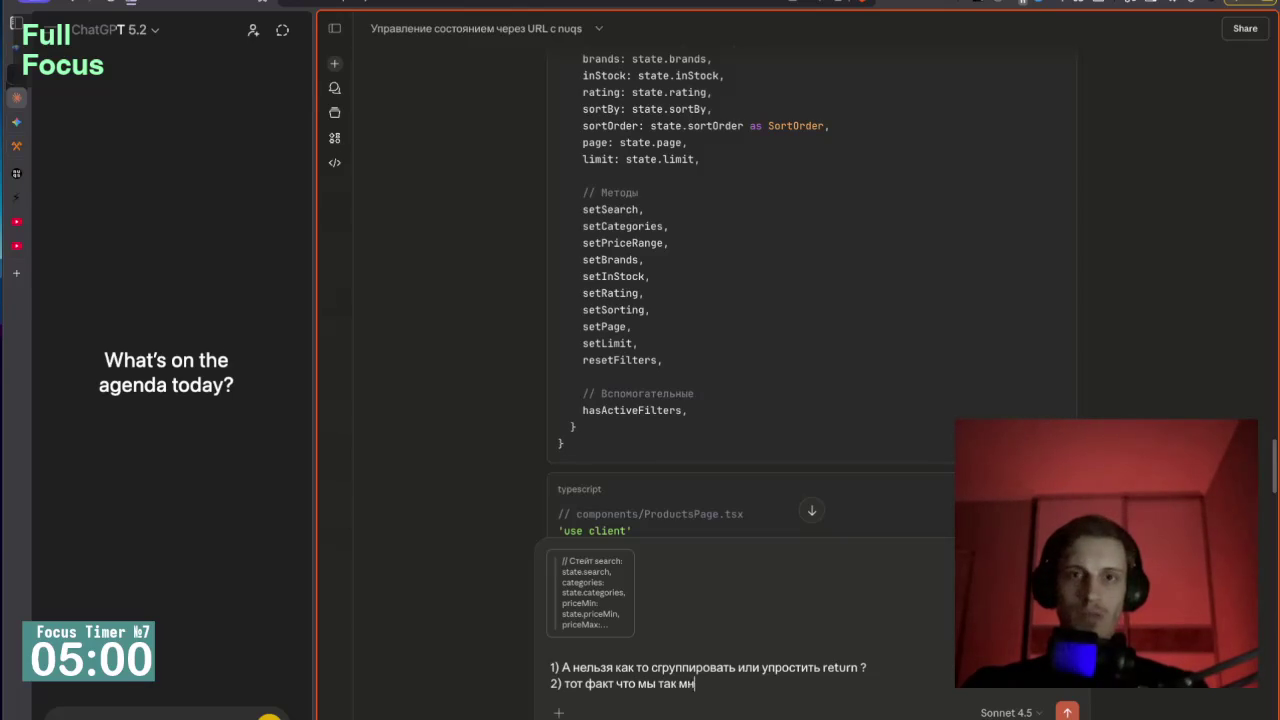
pyautogui.write('ого раз')
# Finish the point about separately returned filters and React re-renders, add 'ответь покороче', and send.
pyautogui.hotkey('ctrl', 'BackSpace')
pyautogui.hotkey('ctrl', 'BackSpace')
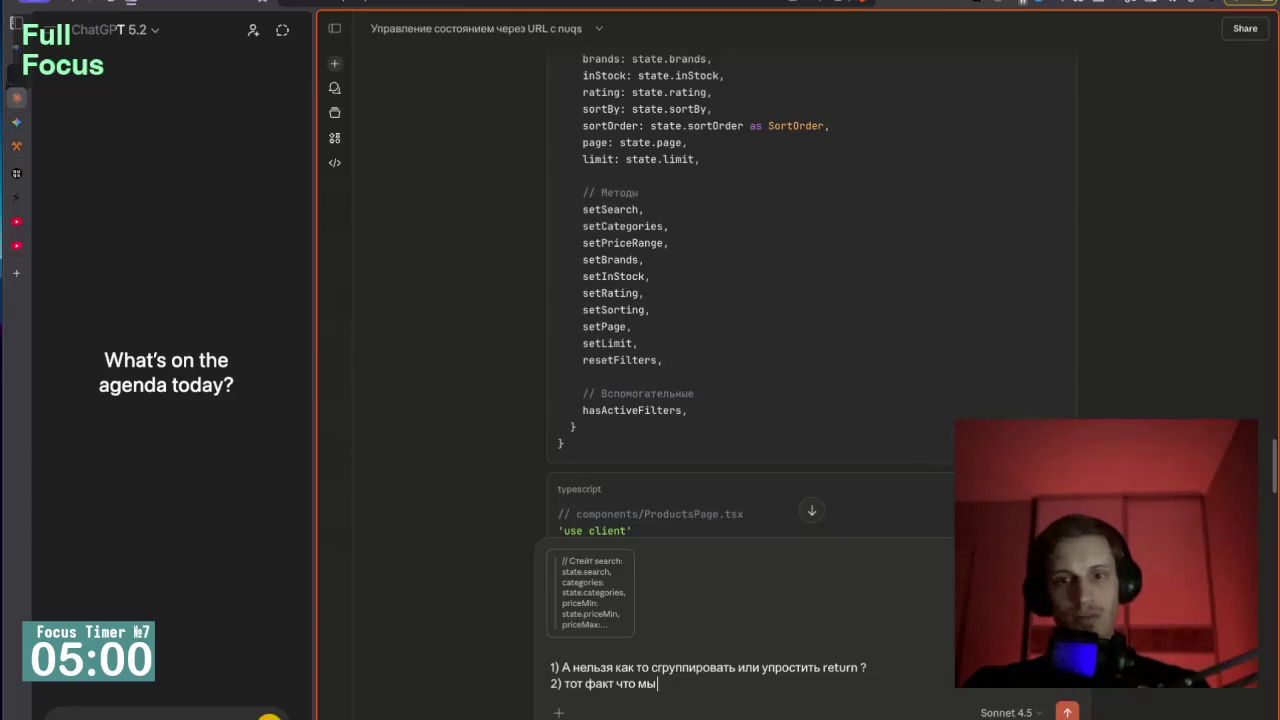
pyautogui.write('е фильтры возвращаем')
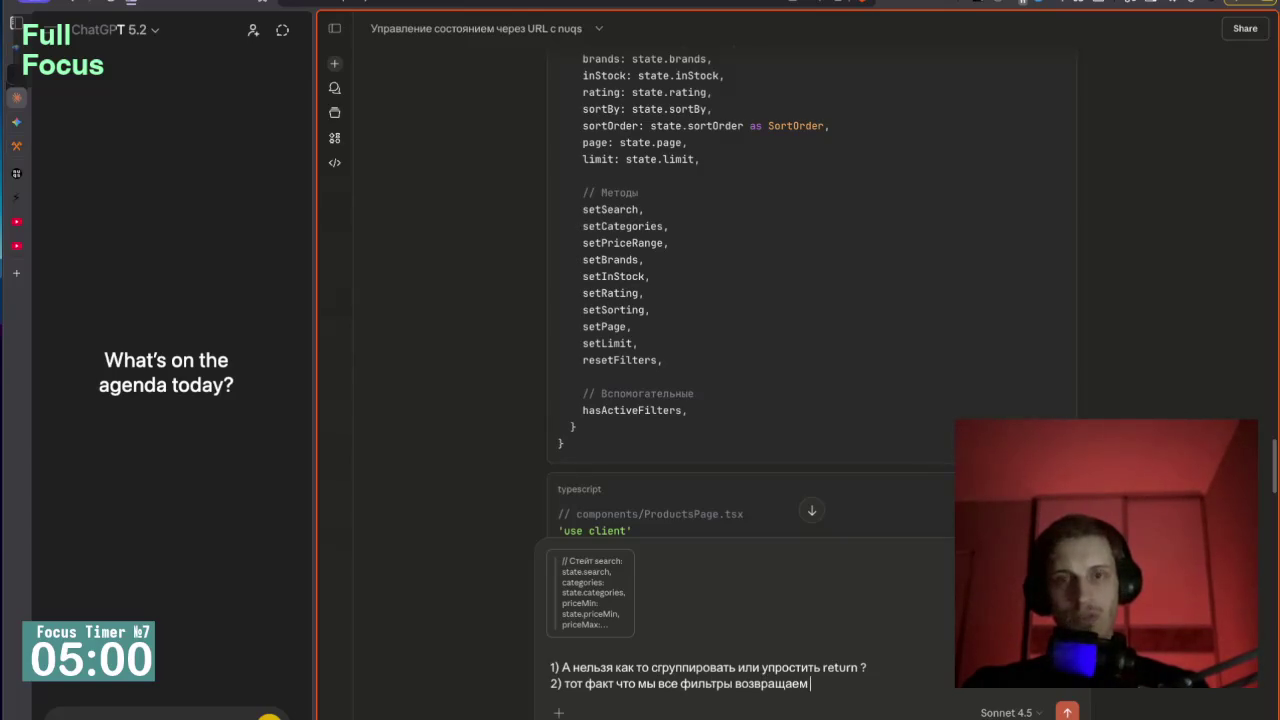
pyautogui.write(' по отдельности')
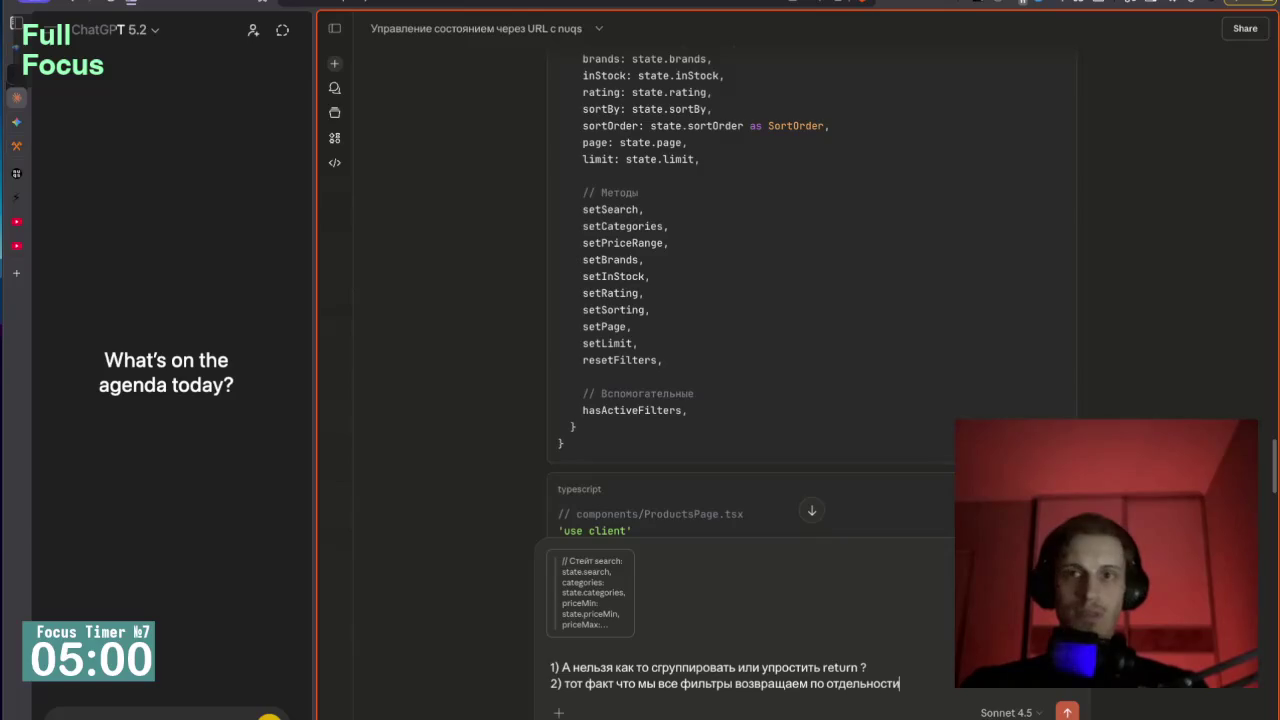
pyautogui.write(' - от этого')
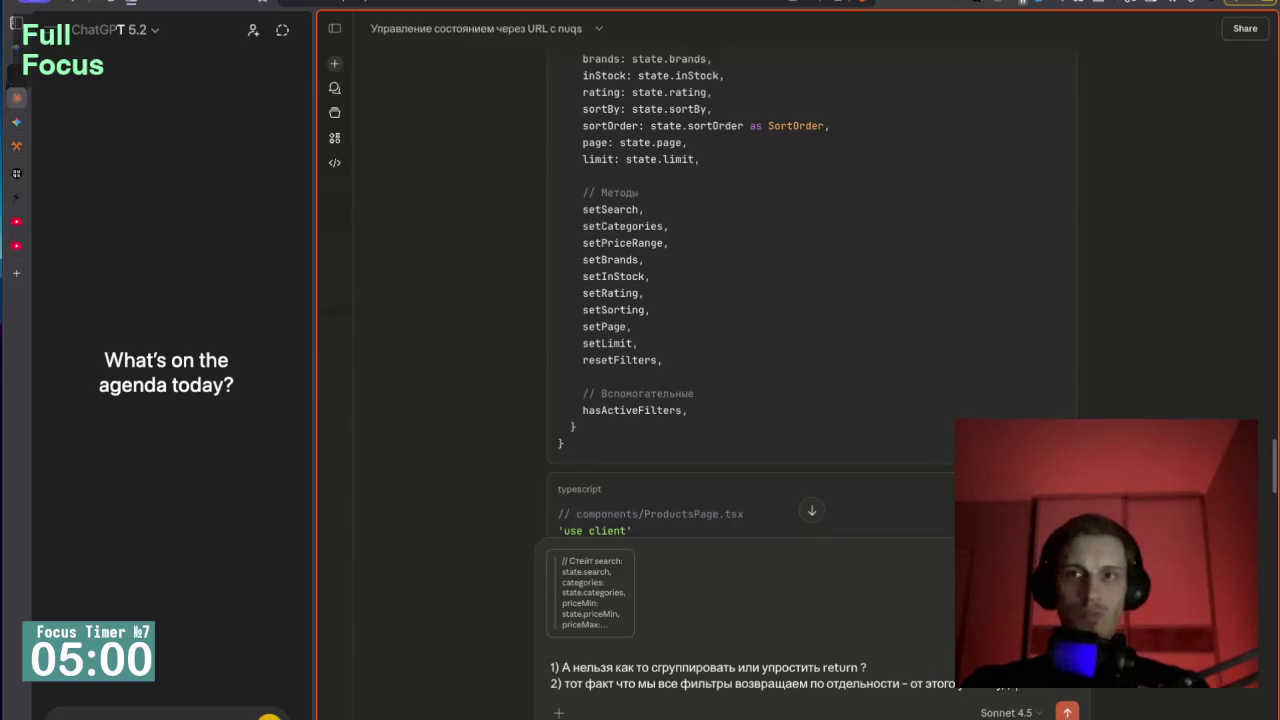
pyautogui.write(' приложени')
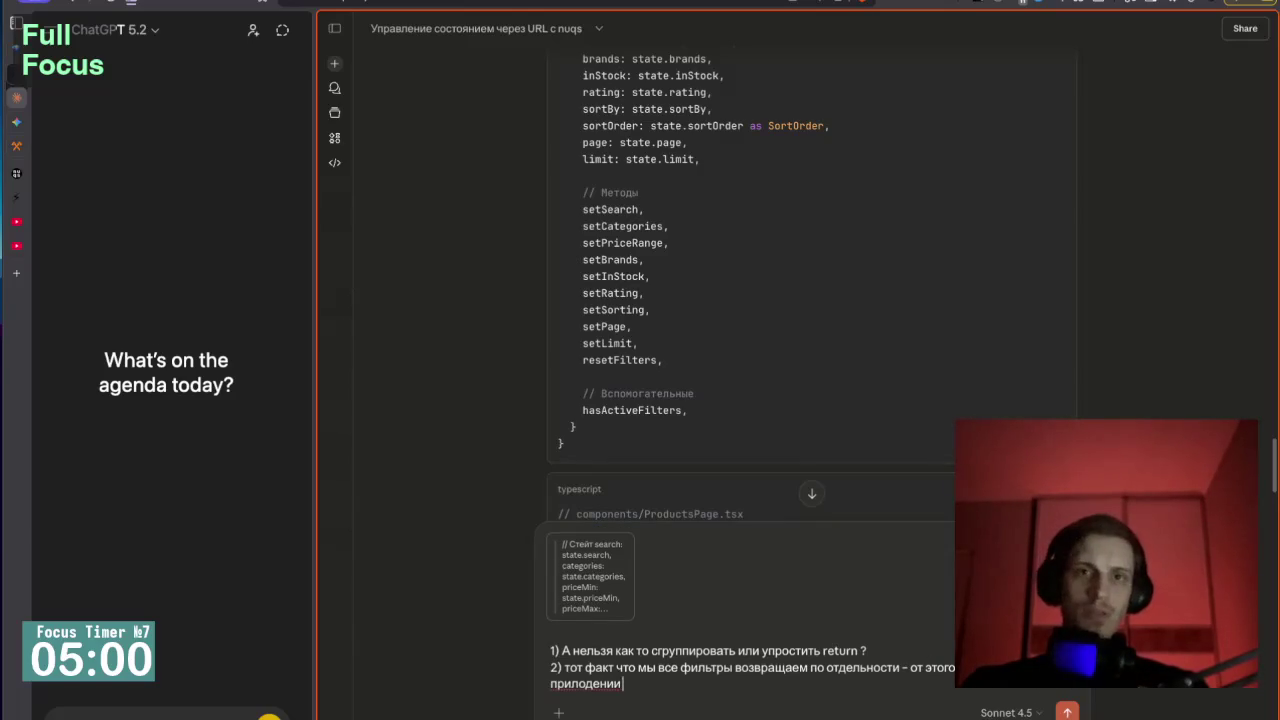
pyautogui.hotkey('ctrl', 'BackSpace')
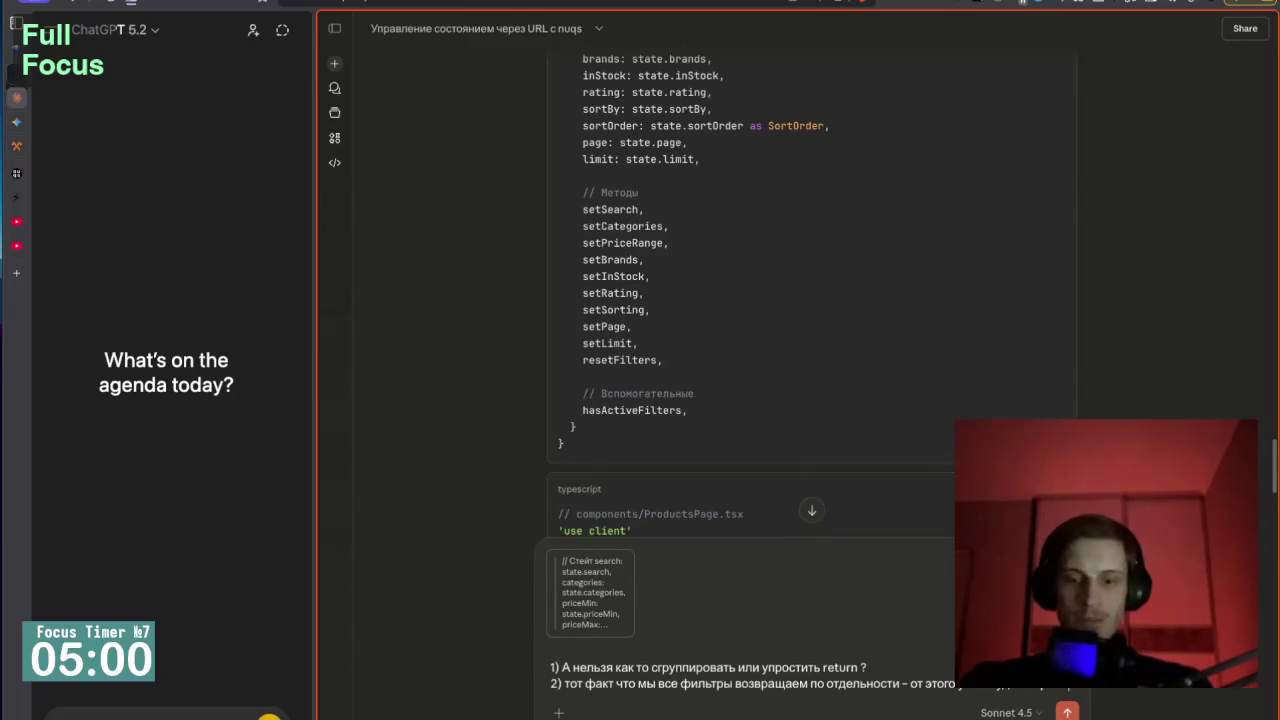
pyautogui.write('приложении меньш')
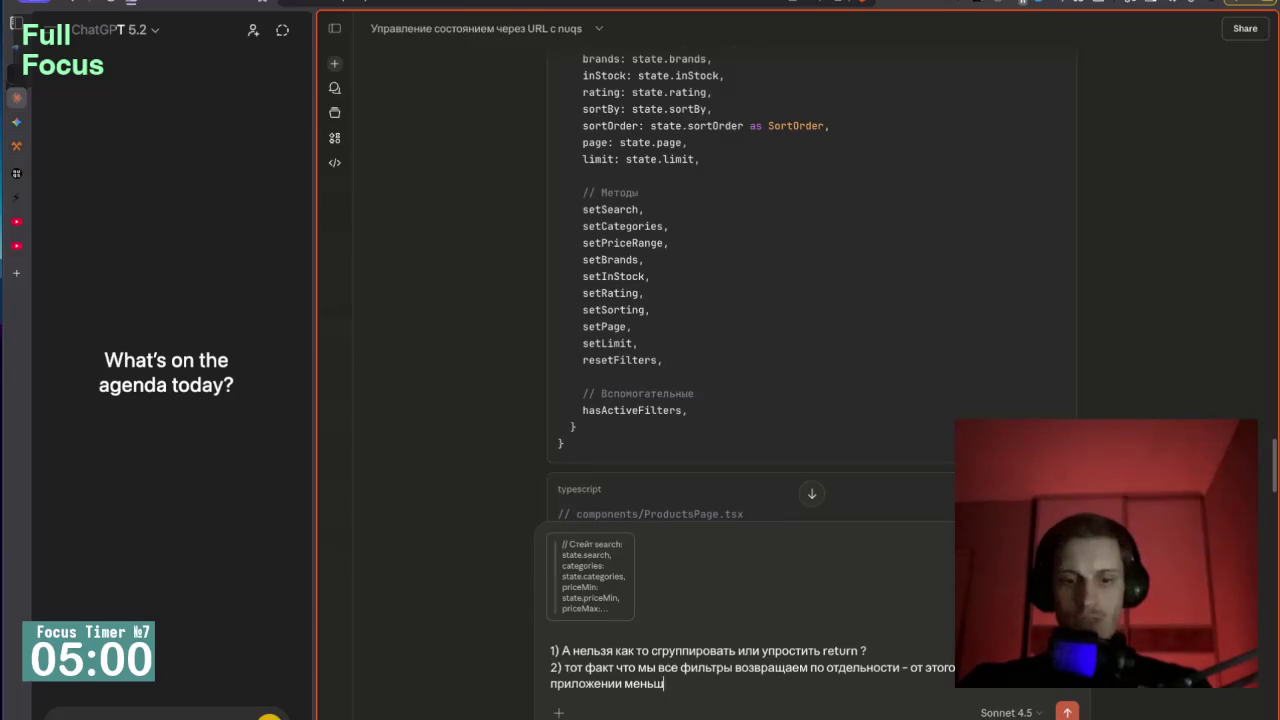
pyautogui.write('е ререндеров')
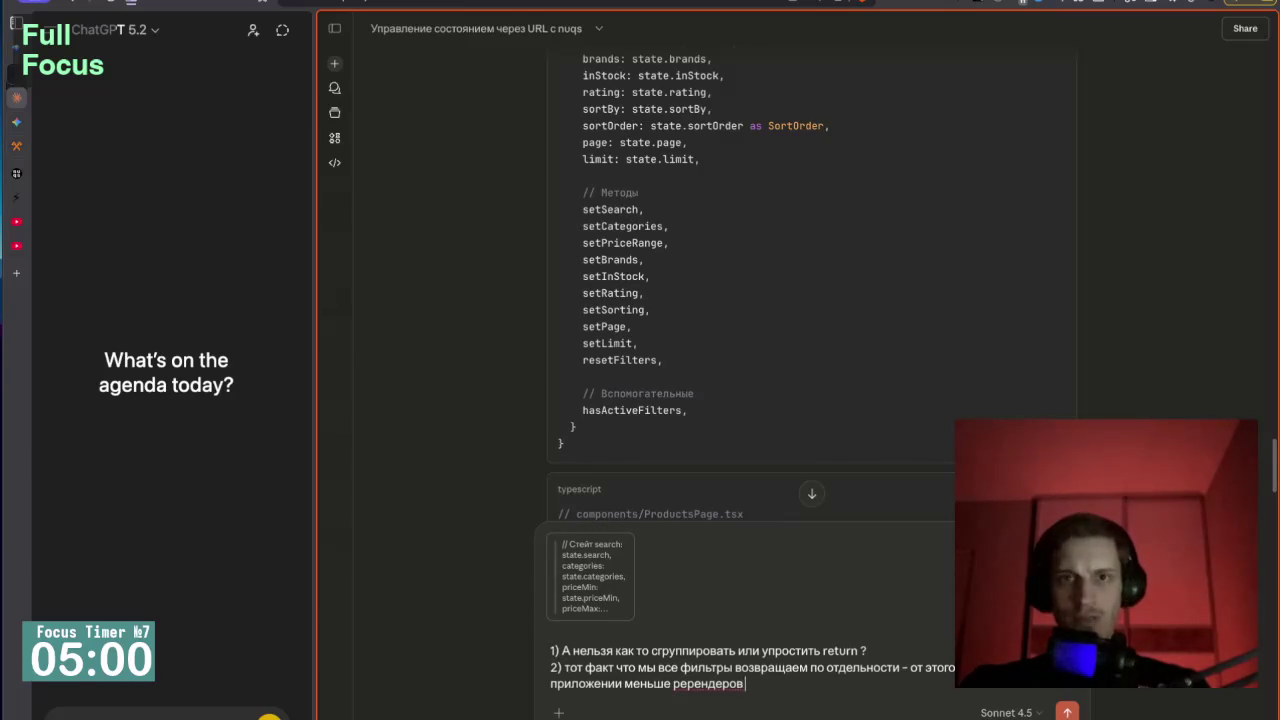
pyautogui.write(' в react')
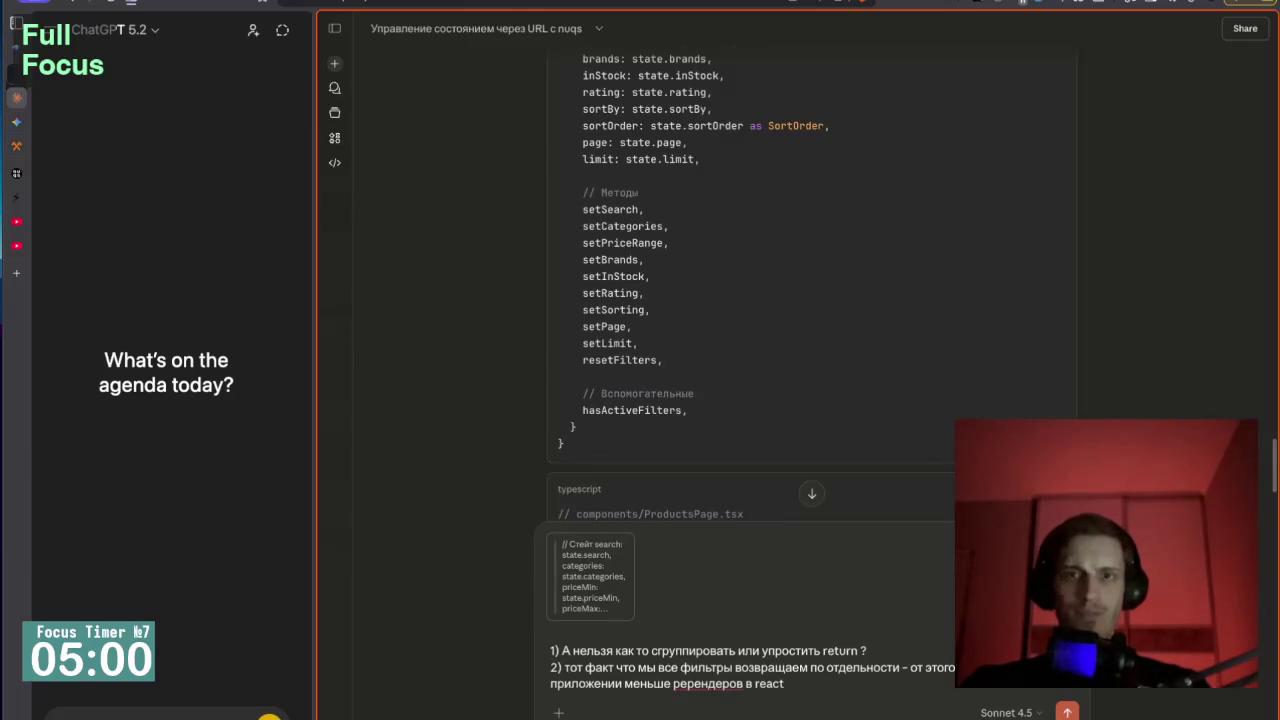
pyautogui.write(' от того что')
pyautogui.write('ли')
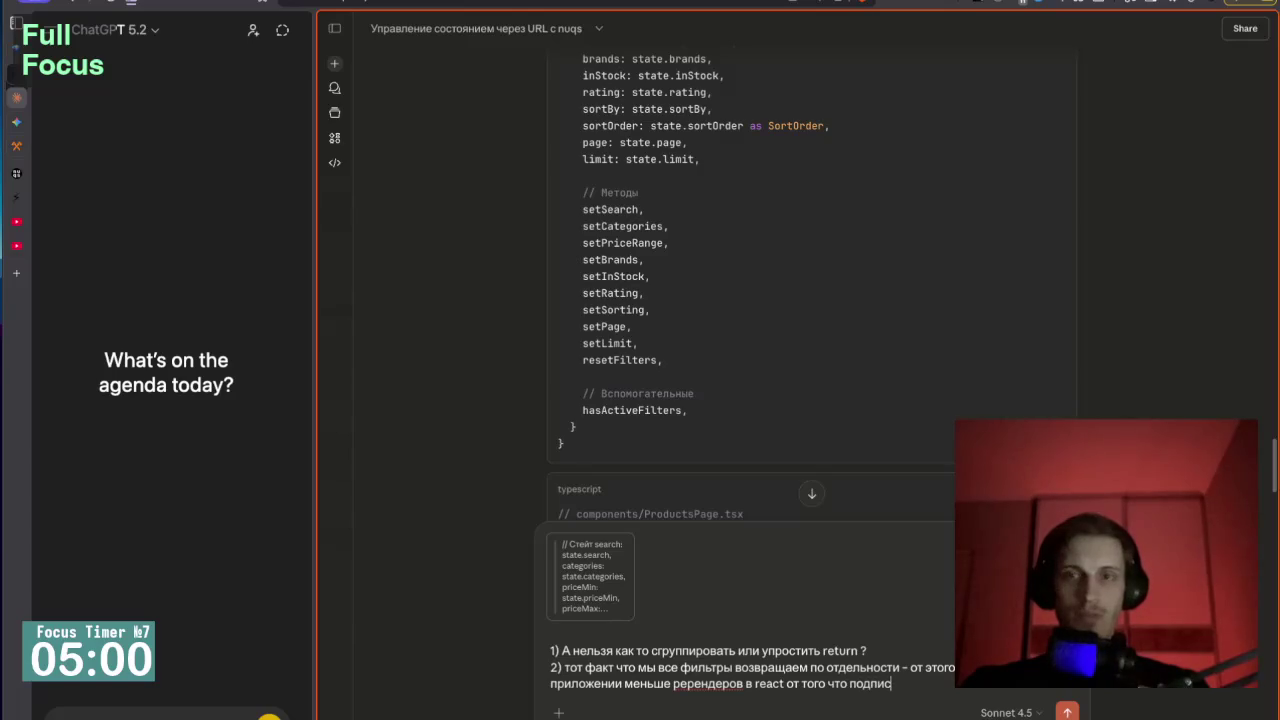
pyautogui.write(' на')
pyautogui.write(' состоя')
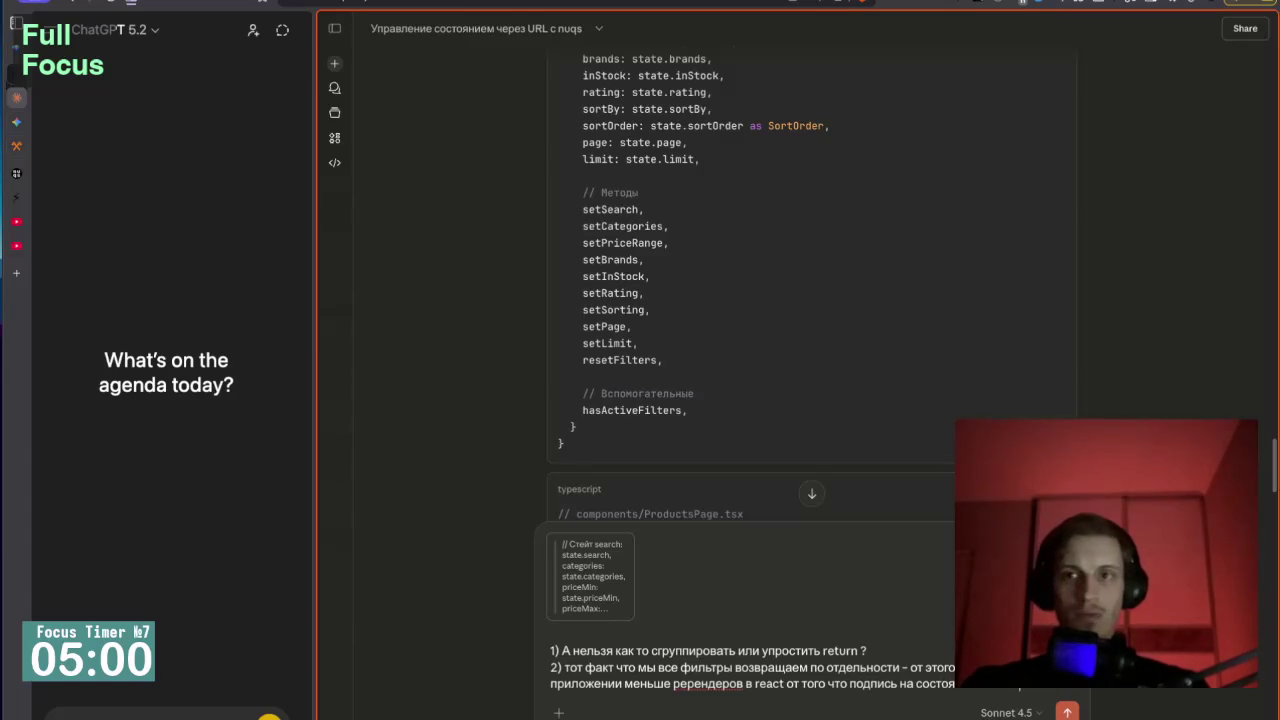
pyautogui.write('нужны а')
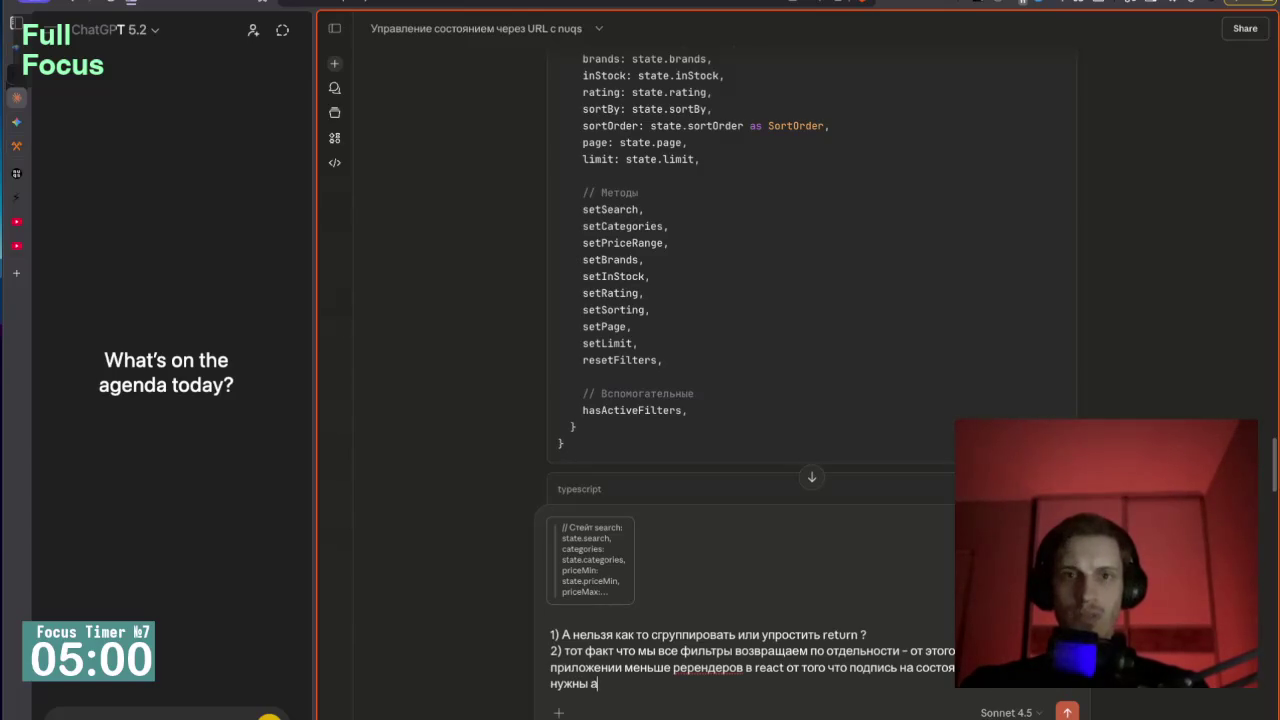
pyautogui.write(' не  на какой то')
pyautogui.write(' большой')
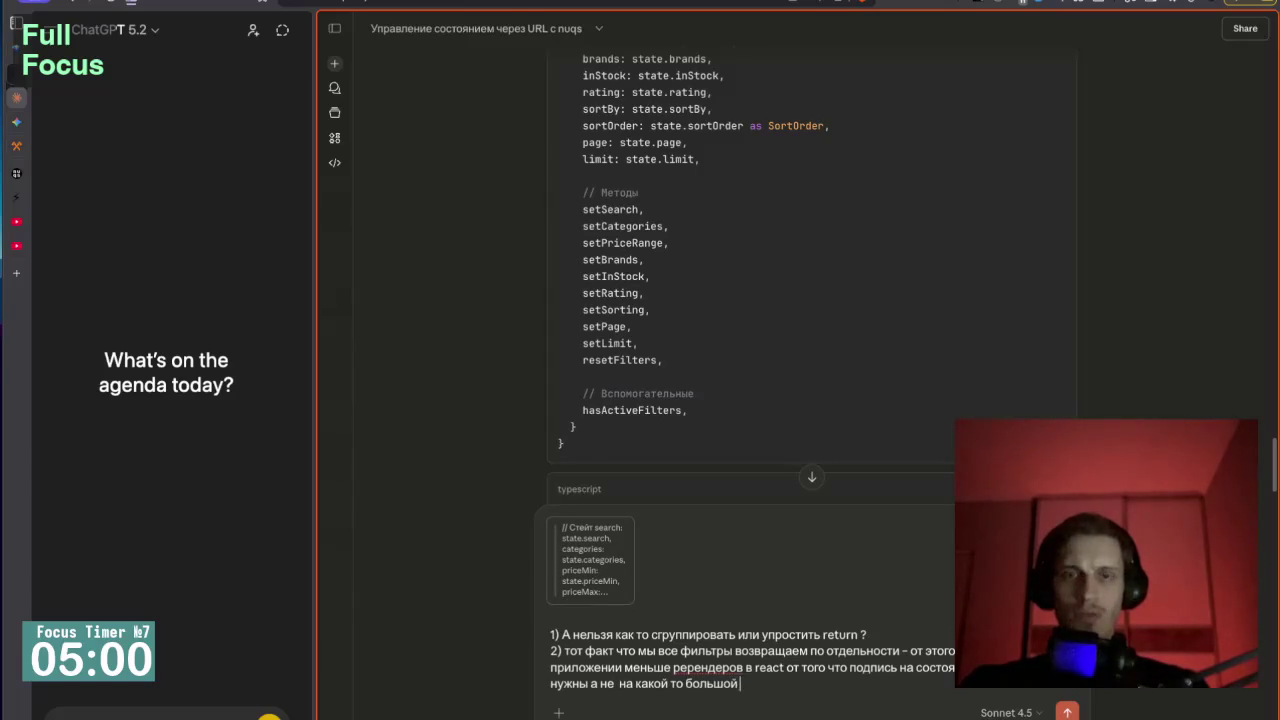
pyautogui.write('утри')
pyautogui.write(' которого все')
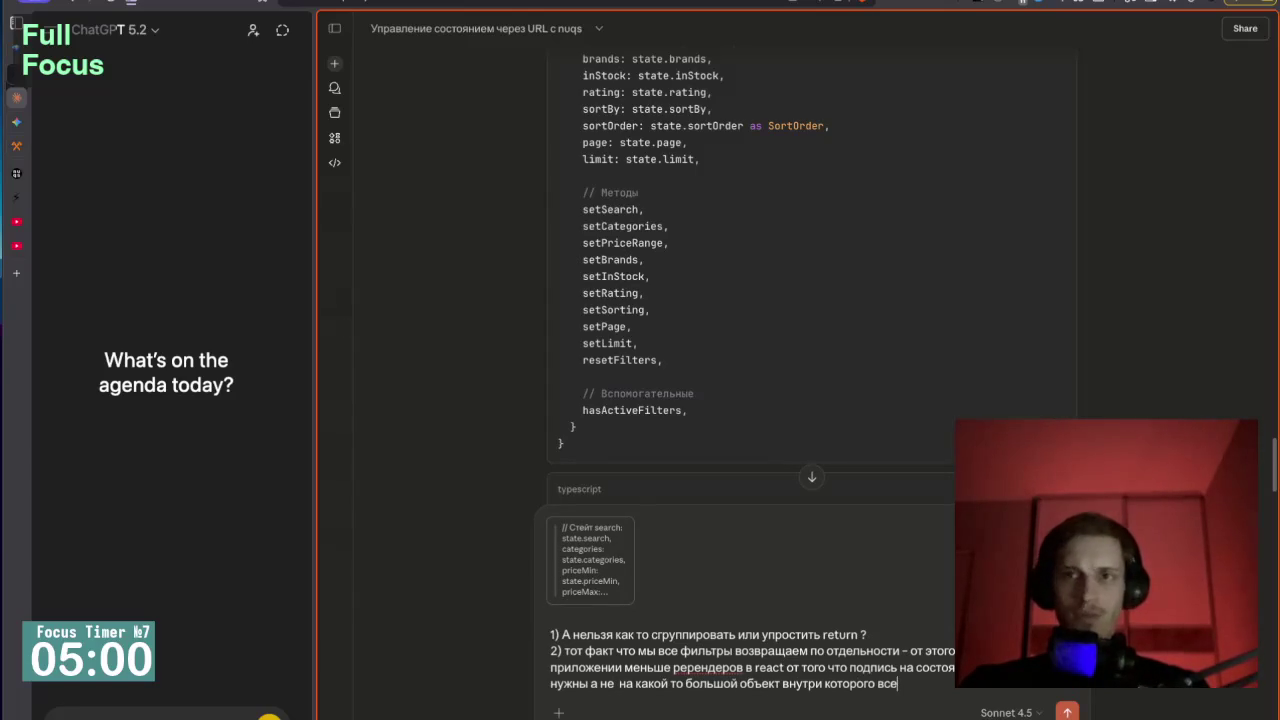
pyautogui.write('я для')
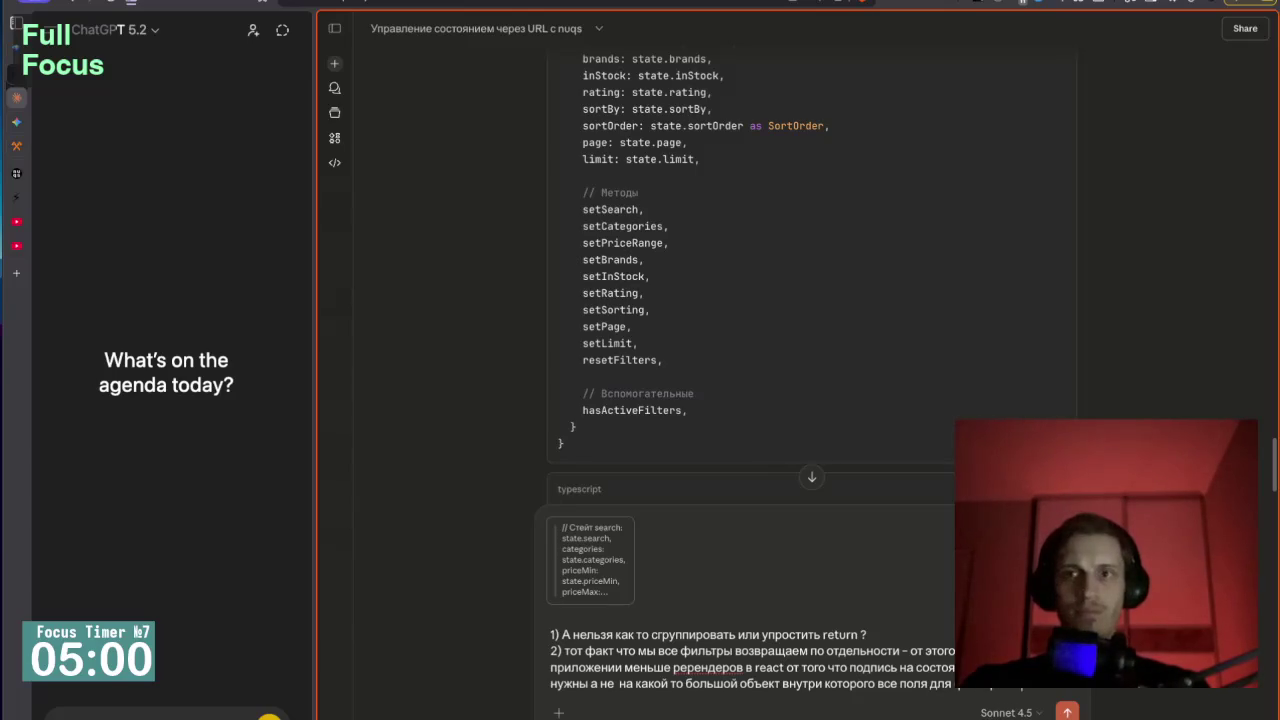
pyautogui.hotkey('shift', 'Return')
pyautogui.write('ответь покороче')
pyautogui.press('Return')
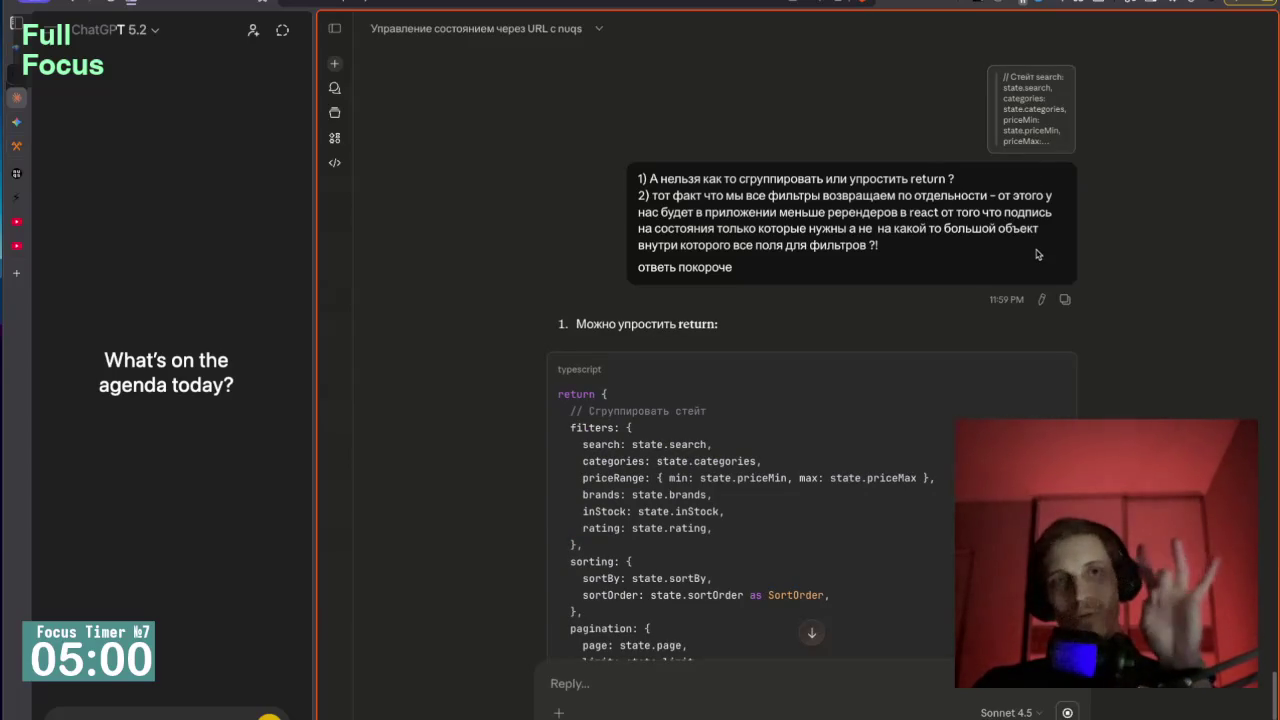
# Preview the attached return-block excerpt twice, closing it each time.
pyautogui.click(1039, 128)
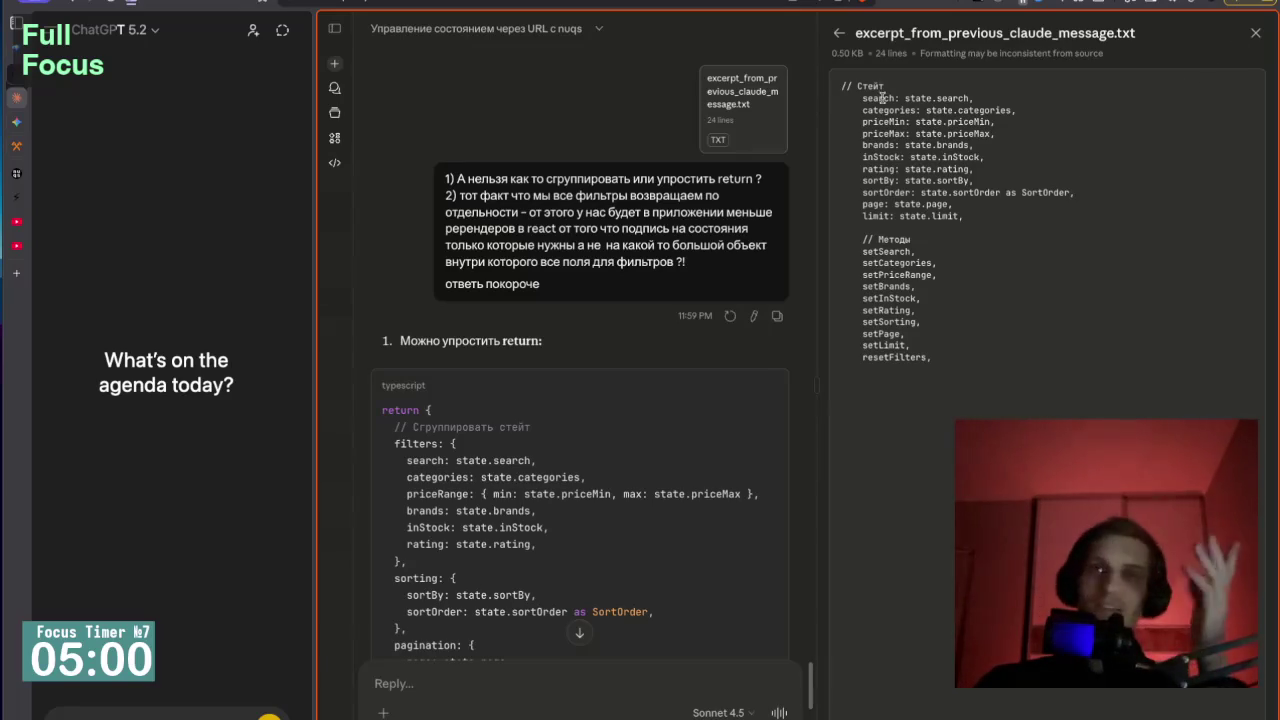
pyautogui.click(1255, 33)
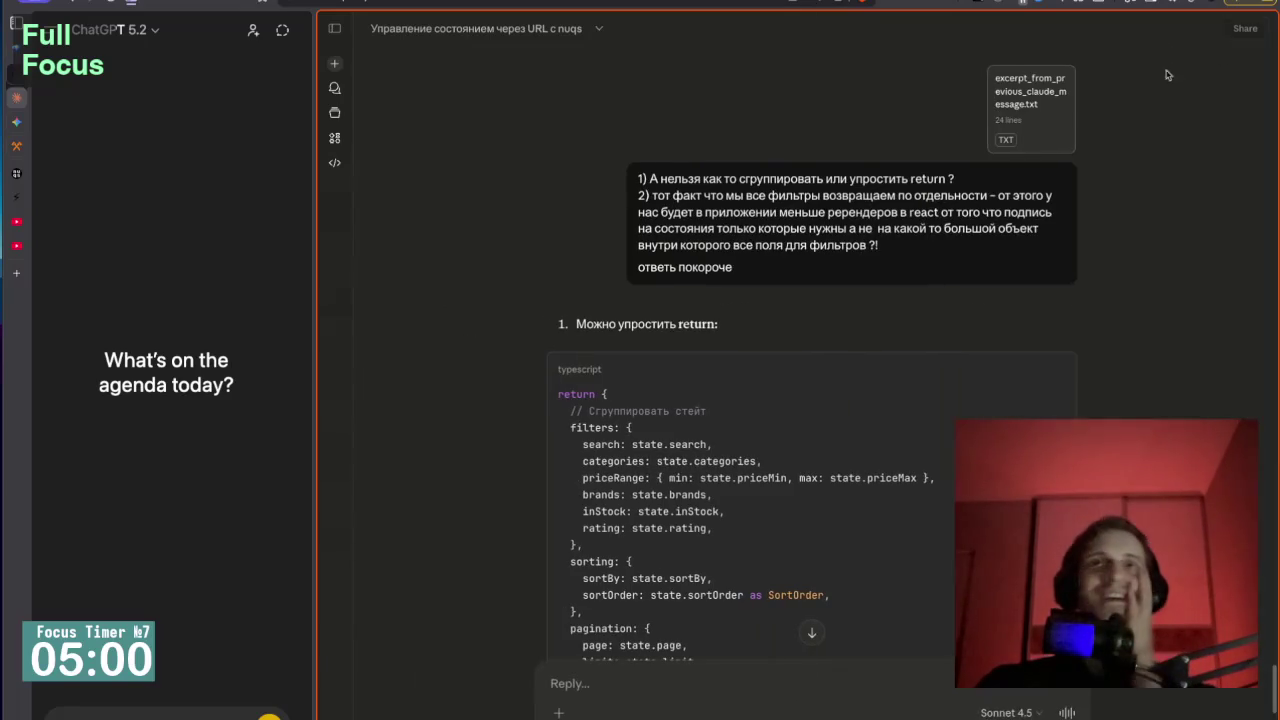
pyautogui.click(1031, 118)
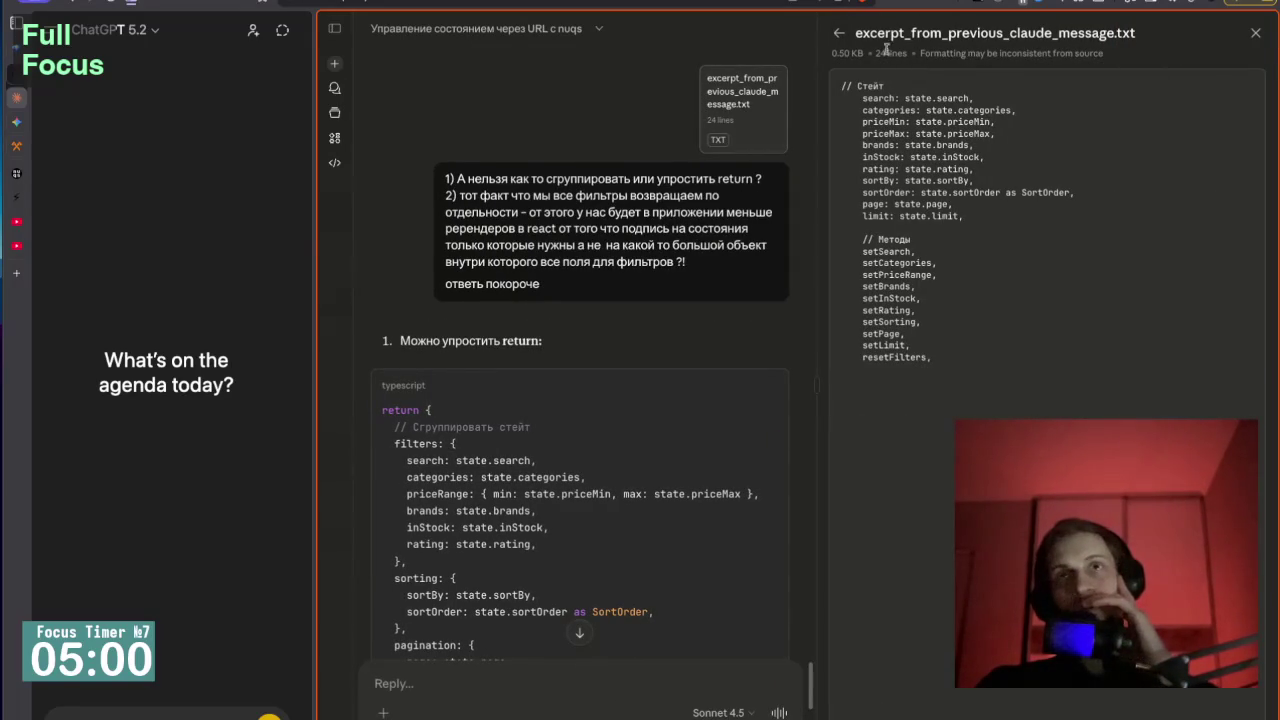
pyautogui.click(838, 33)
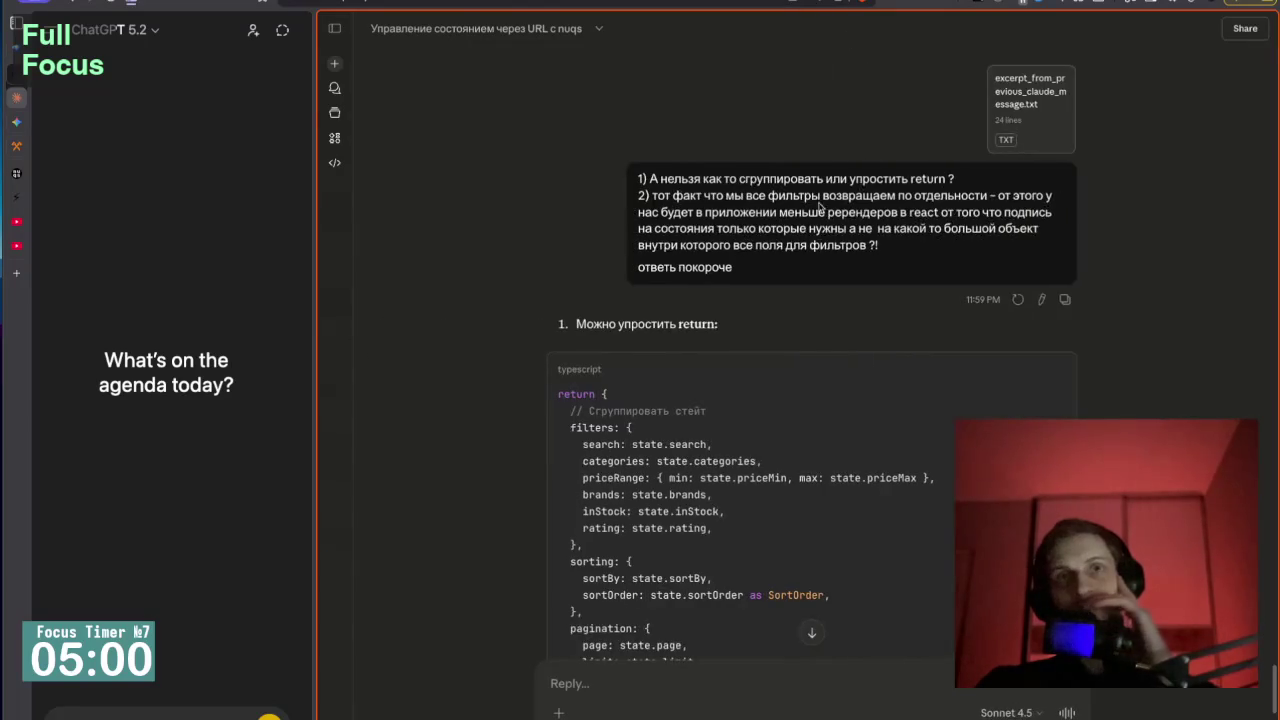
# Scroll through Claude's grouped return code and its explanation about re-renders.
pyautogui.scroll(-10, 546, 341)
pyautogui.scroll(2, 546, 341)
pyautogui.scroll(-15, 546, 341)
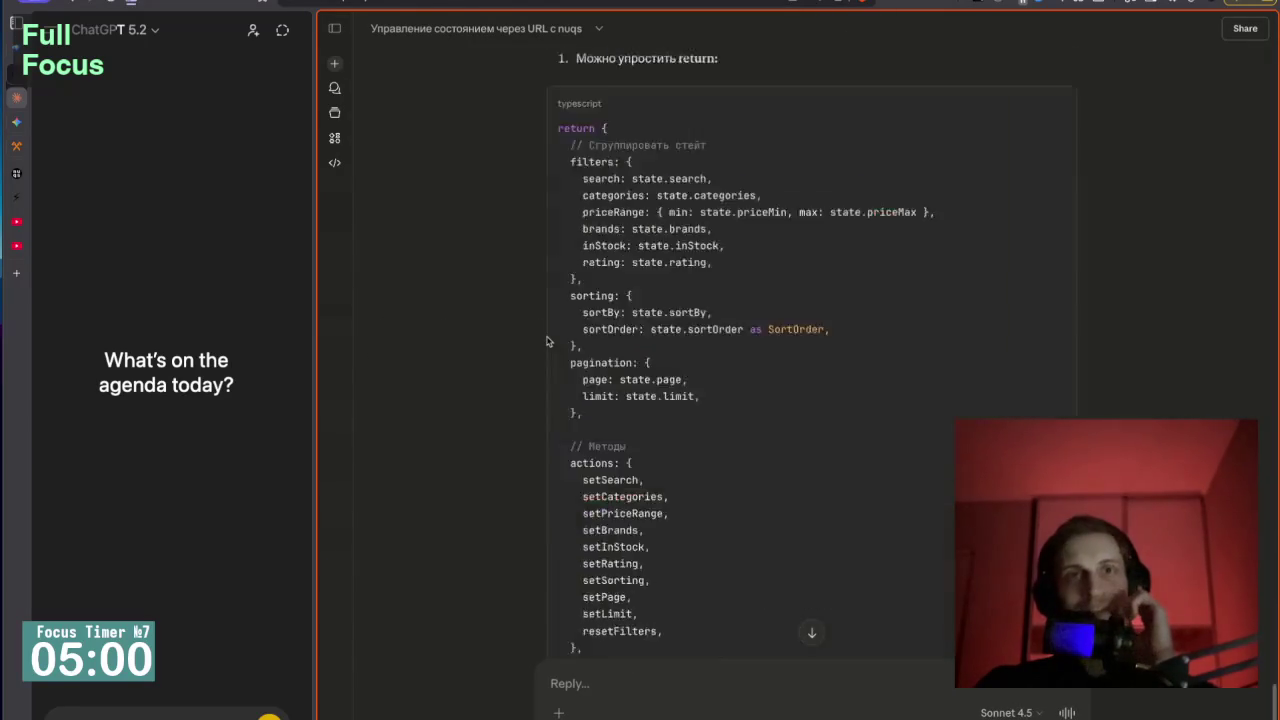
pyautogui.scroll(8, 546, 341)
pyautogui.scroll(3, 548, 341)
pyautogui.scroll(-5, 548, 341)
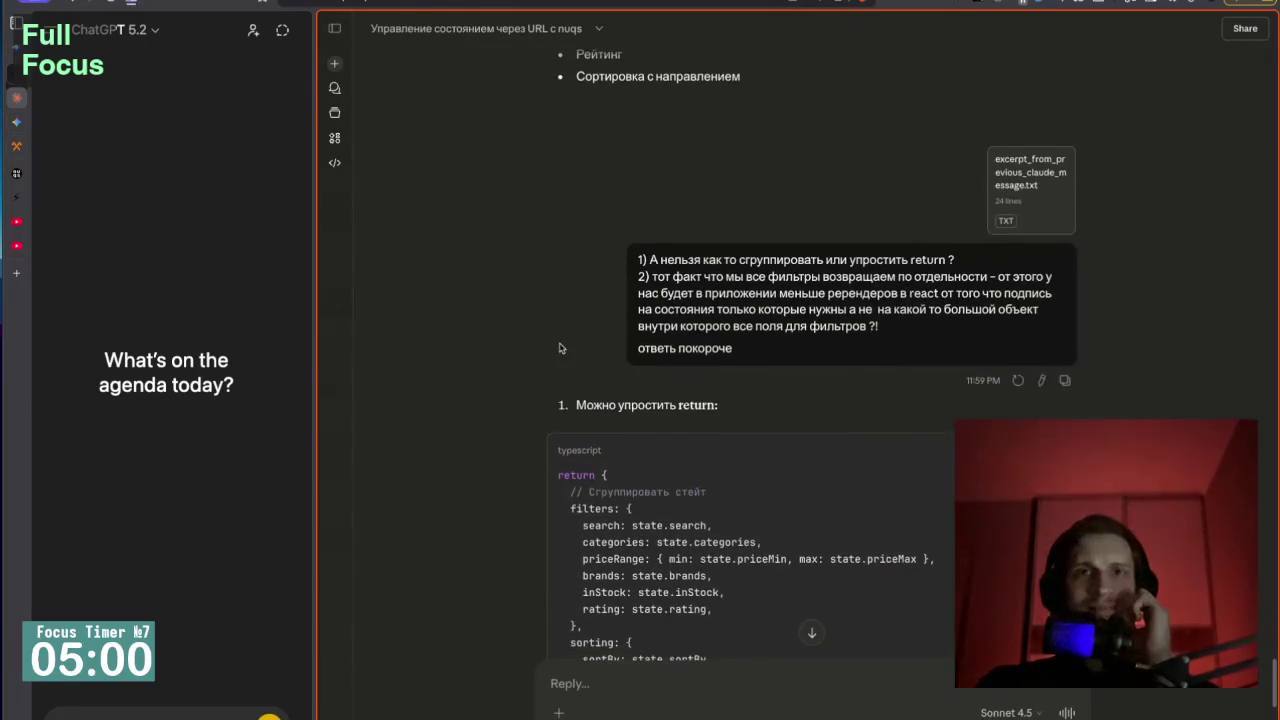
pyautogui.scroll(1, 606, 318)
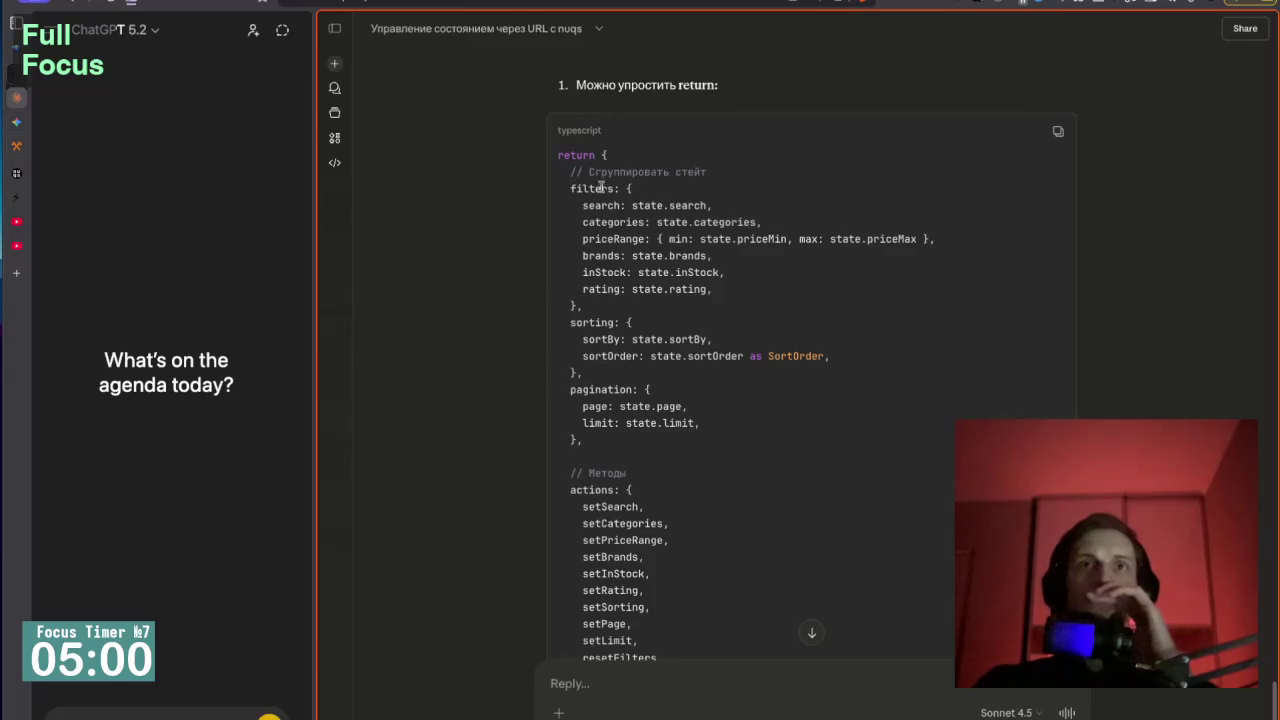
pyautogui.scroll(-2, 659, 307)
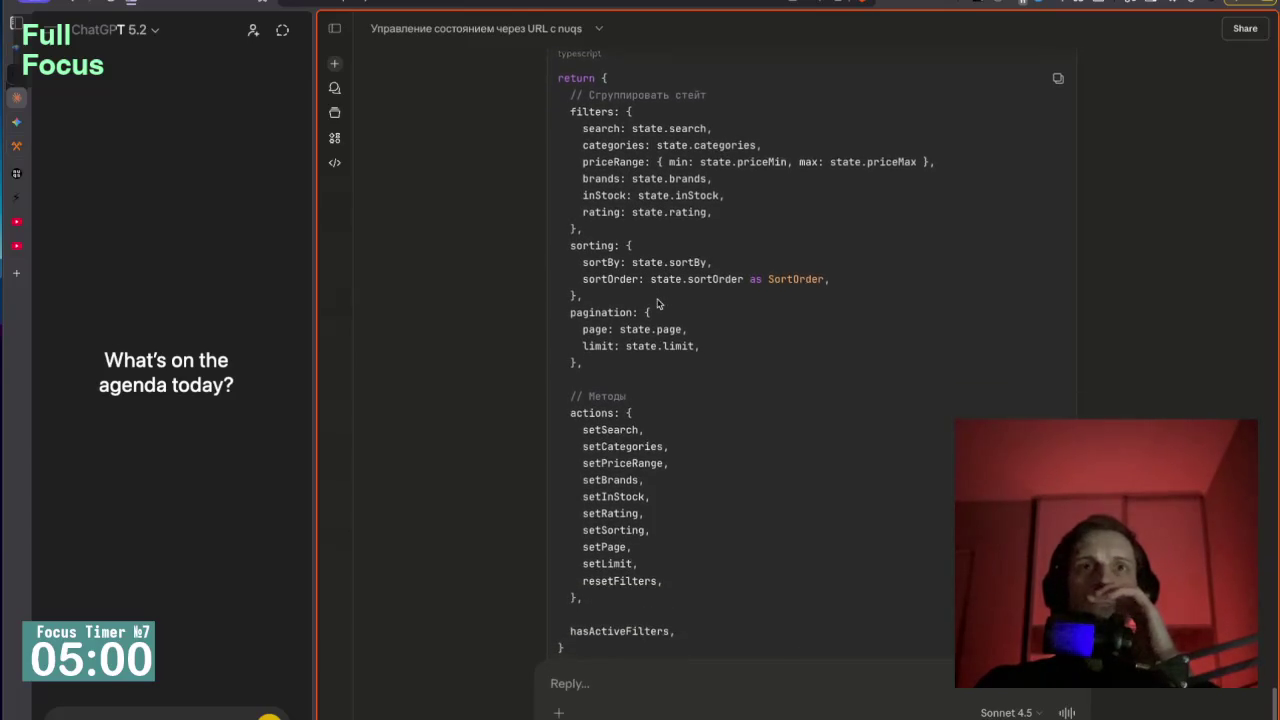
pyautogui.scroll(-3, 659, 307)
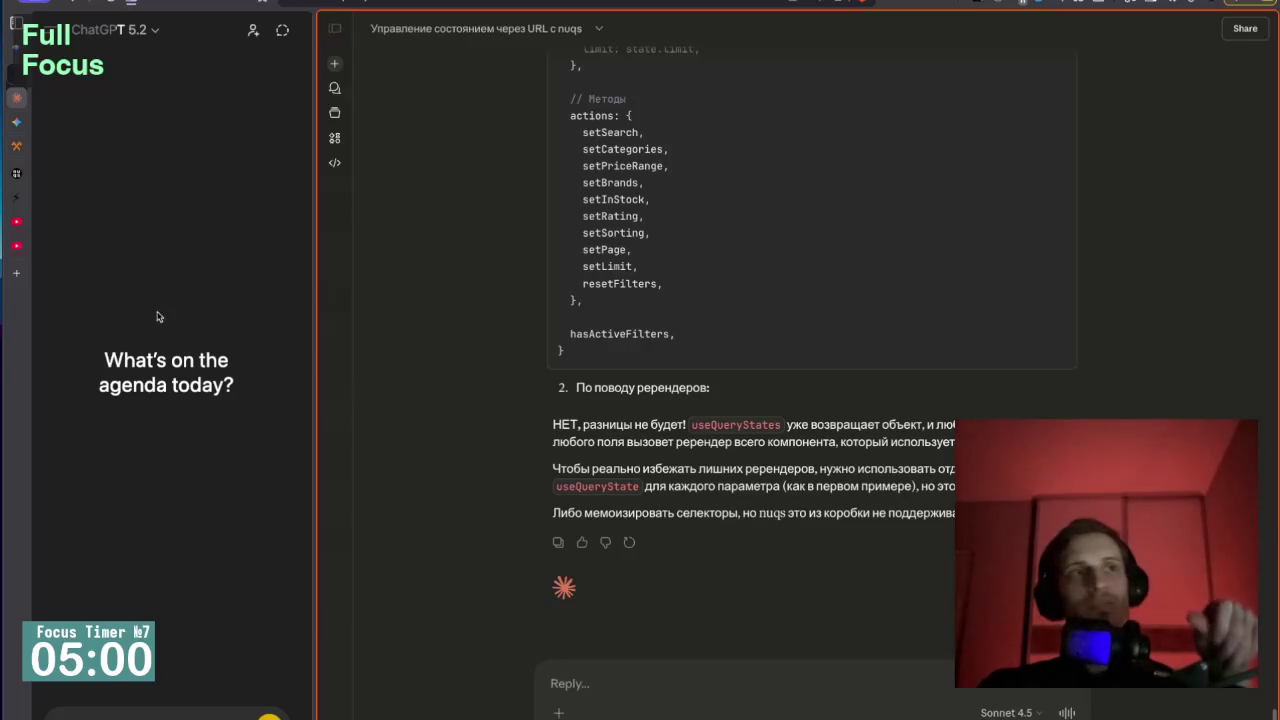
# Switch to the Gemini chat and scroll through the Анализ видео.md canvas.
pyautogui.moveTo(16, 160)
pyautogui.click(50, 121)
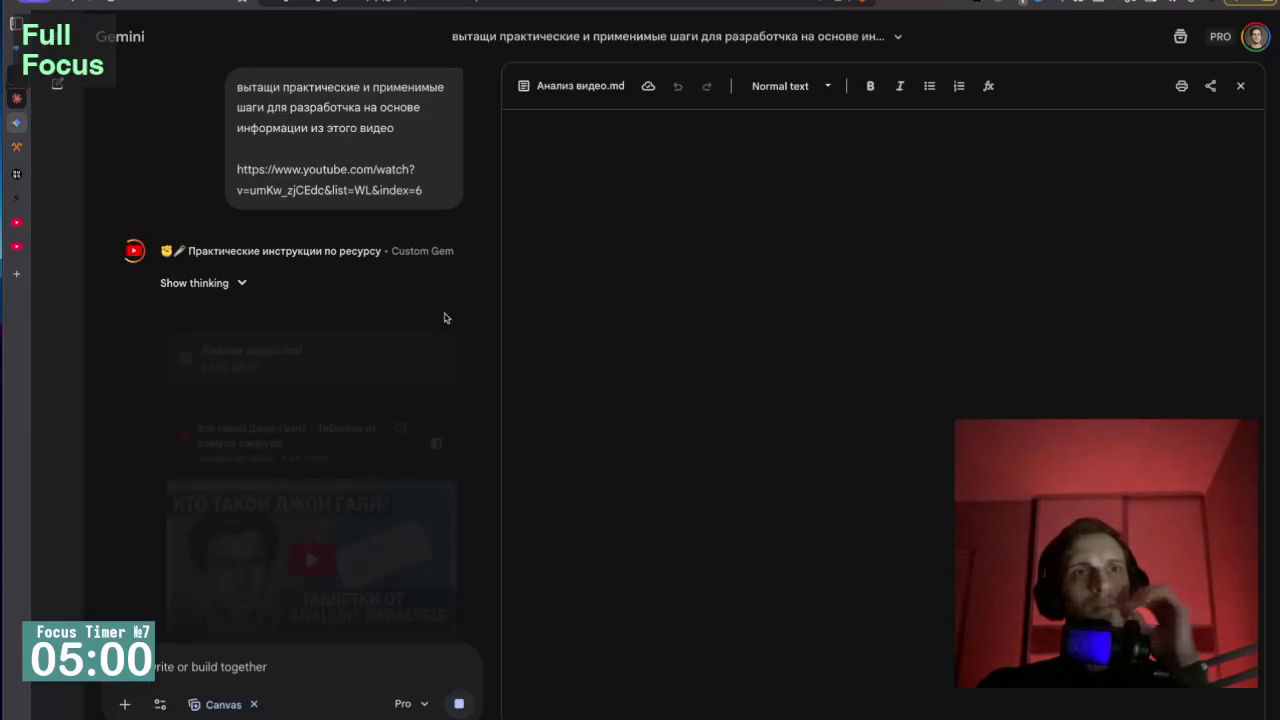
pyautogui.scroll(-8, 634, 395)
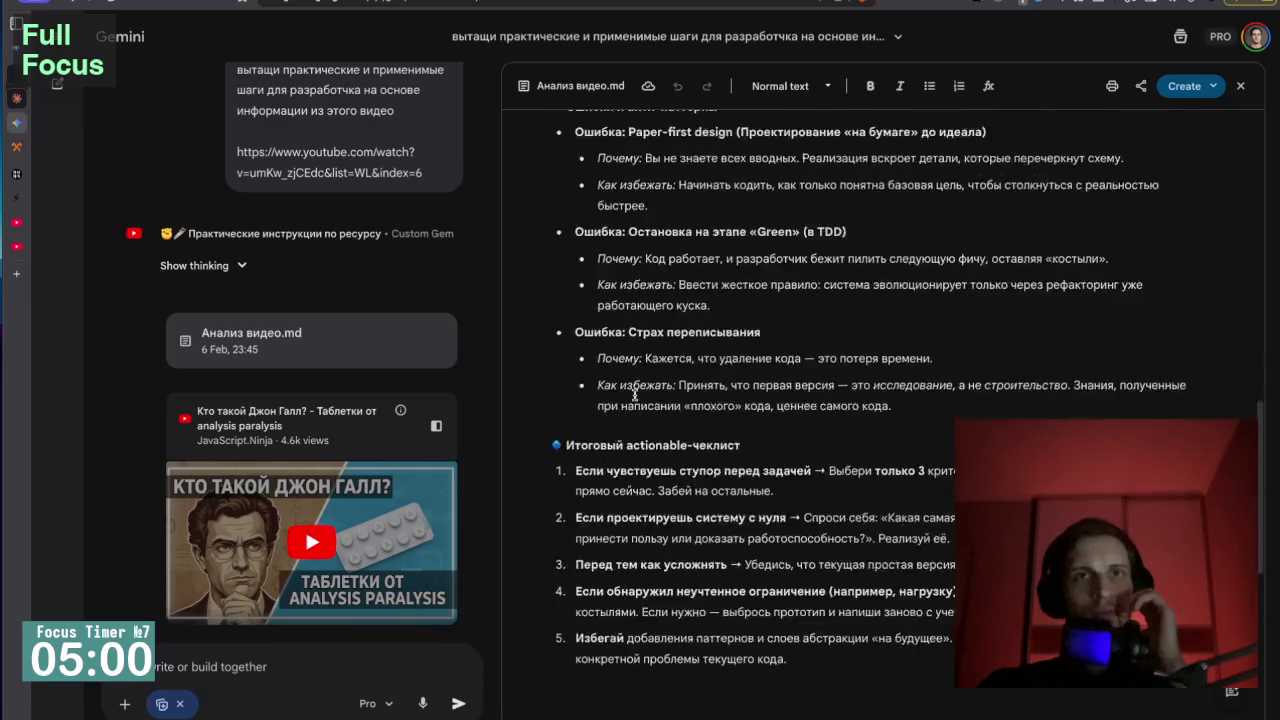
pyautogui.scroll(-3, 634, 395)
pyautogui.scroll(6, 634, 395)
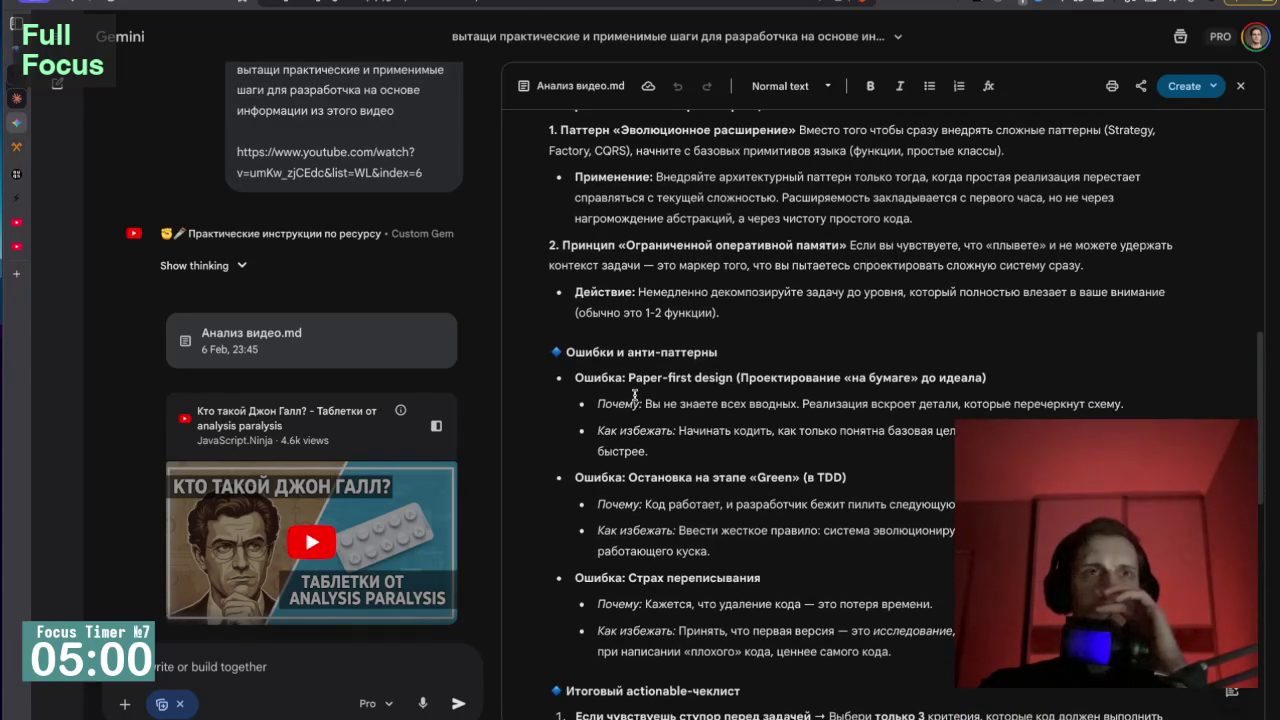
pyautogui.scroll(1, 383, 338)
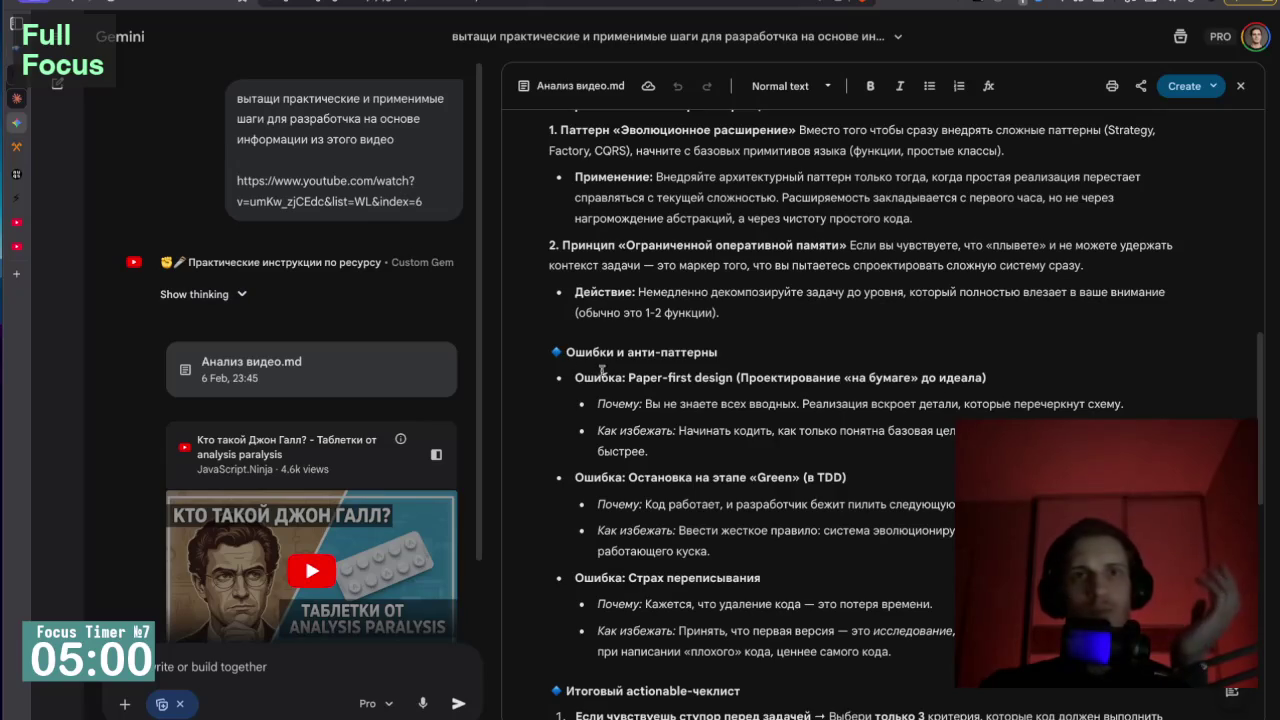
pyautogui.scroll(4, 618, 378)
pyautogui.scroll(5, 618, 378)
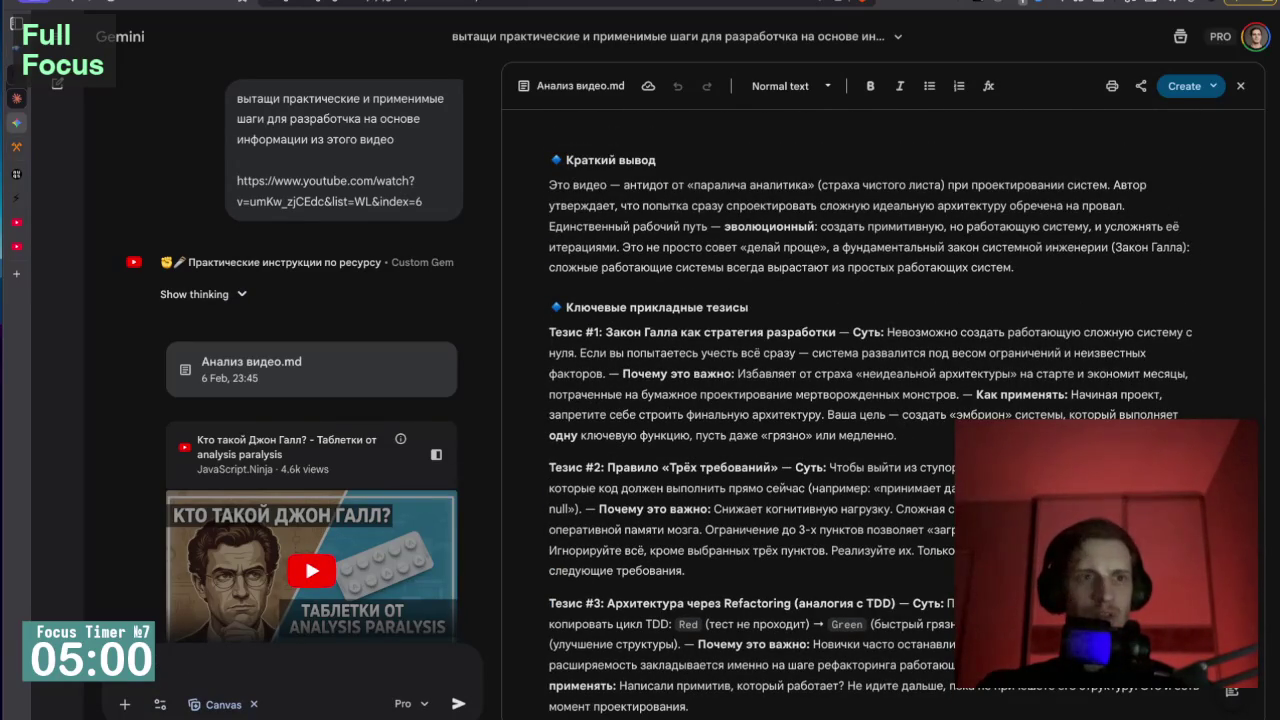
# Ask Gemini to shorten the analysis fourfold, keeping only the most important points, then go to the video tab.
pyautogui.write('ги в 4раза и оставь только самое важное')
pyautogui.press('Return')
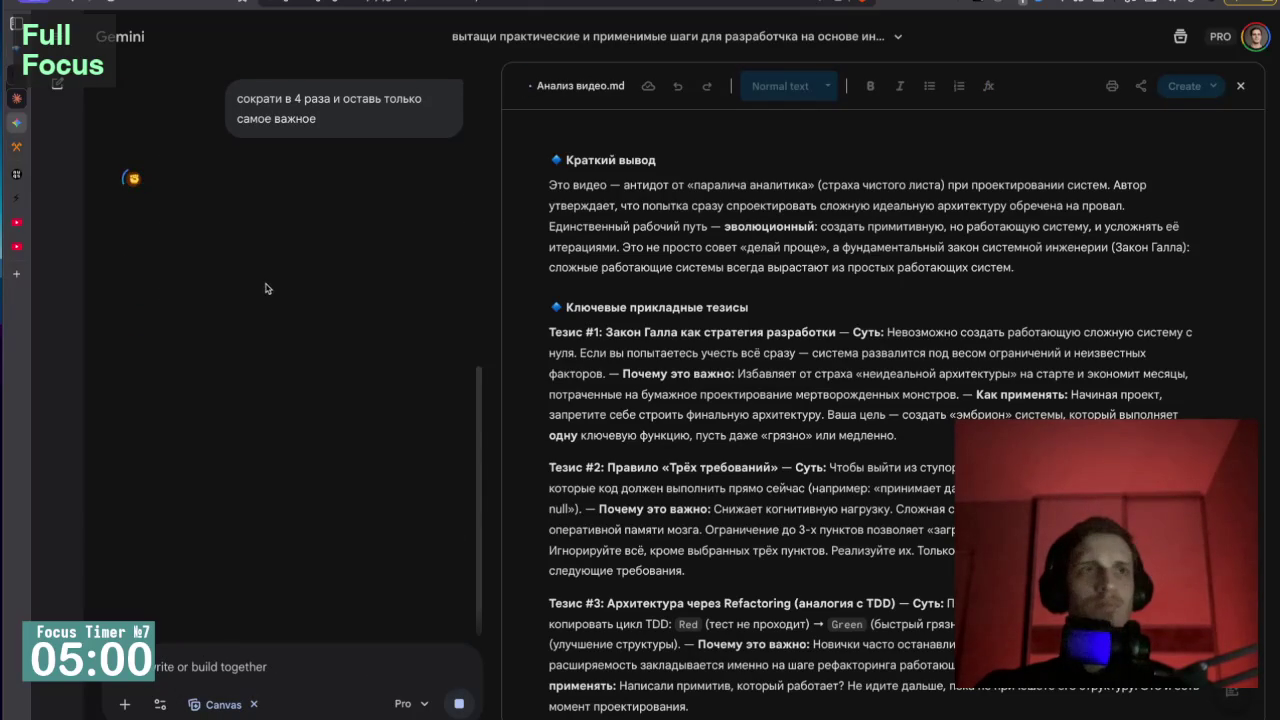
pyautogui.click(50, 146)
pyautogui.click(52, 219)
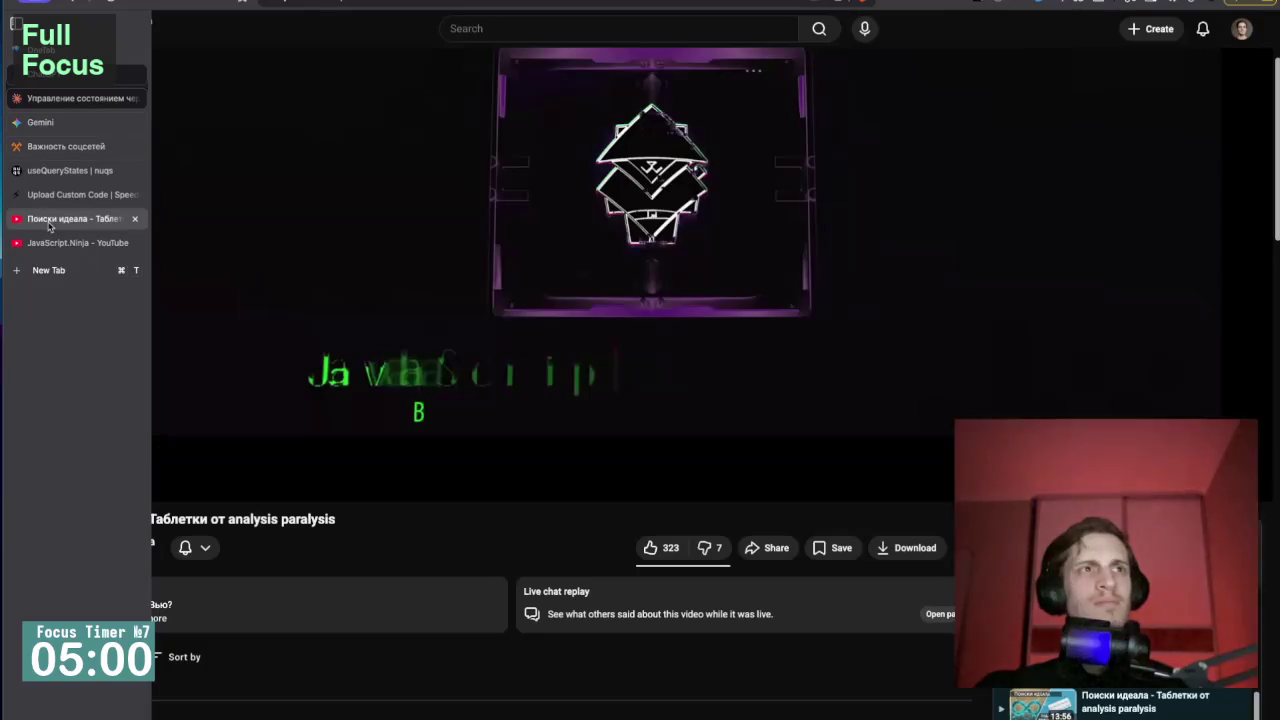
pyautogui.click(55, 241)
pyautogui.click(50, 146)
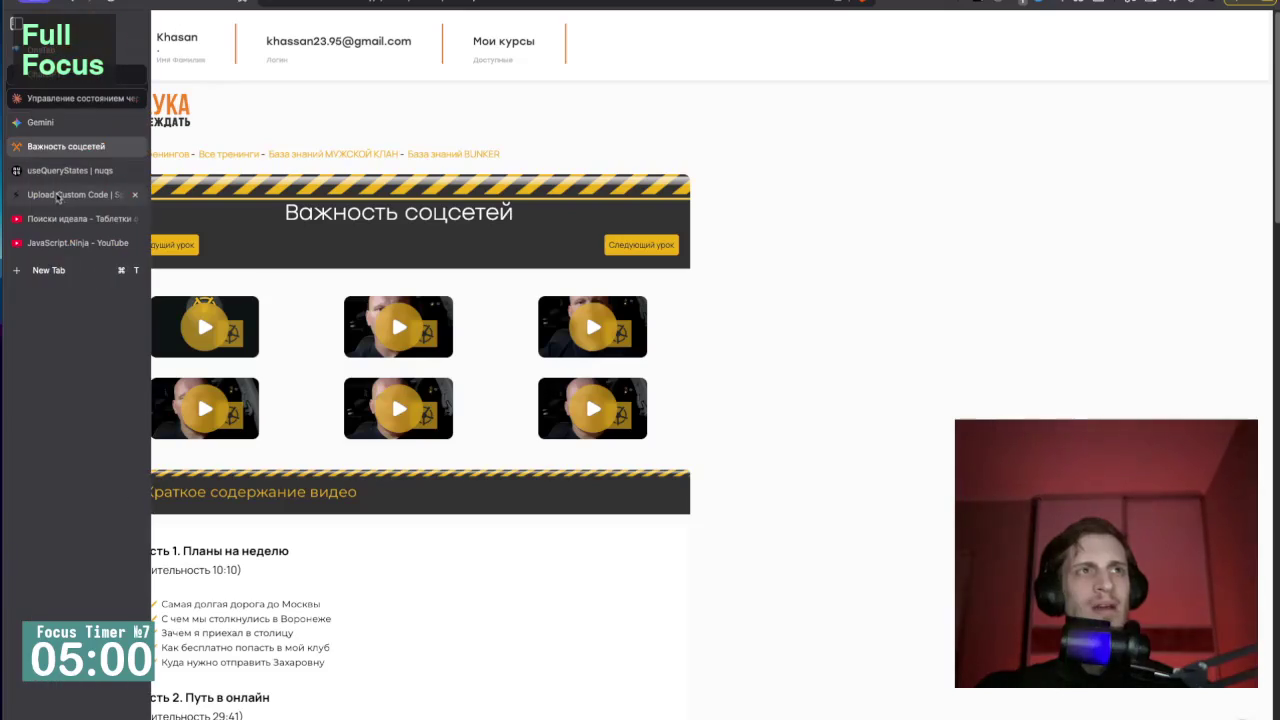
pyautogui.click(54, 194)
pyautogui.click(65, 98)
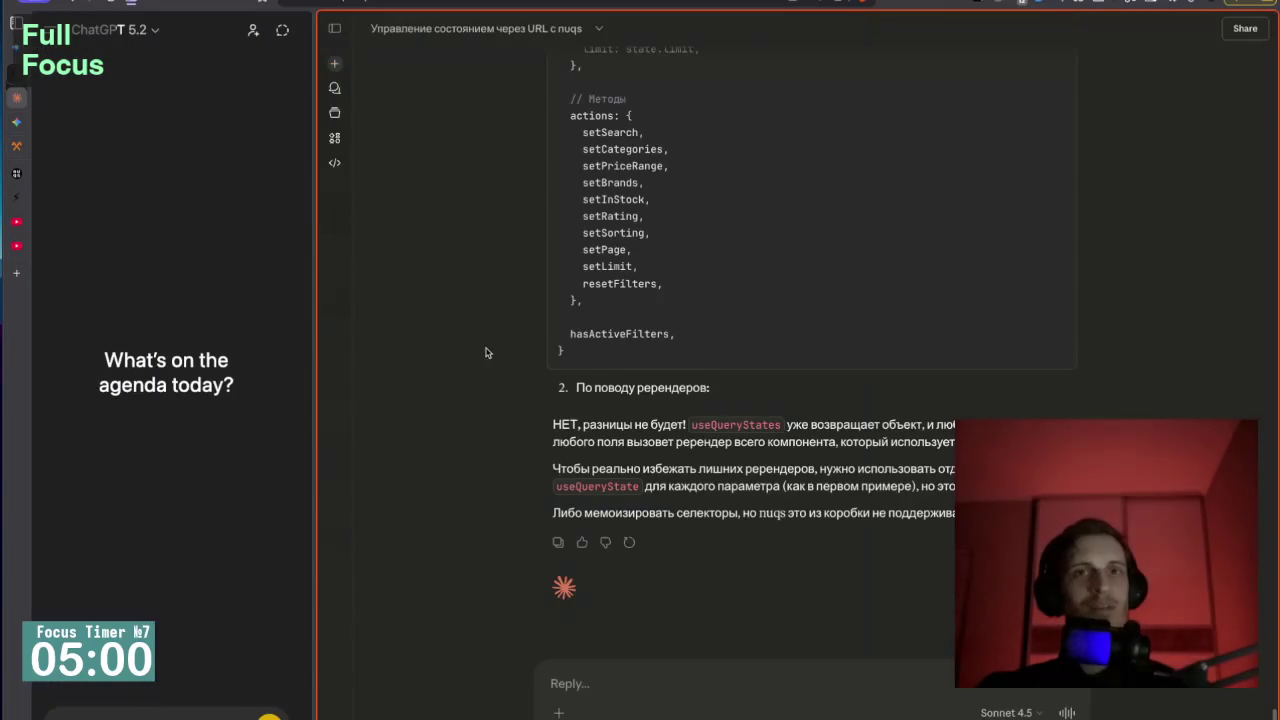
pyautogui.scroll(3, 470, 380)
pyautogui.scroll(3, 470, 380)
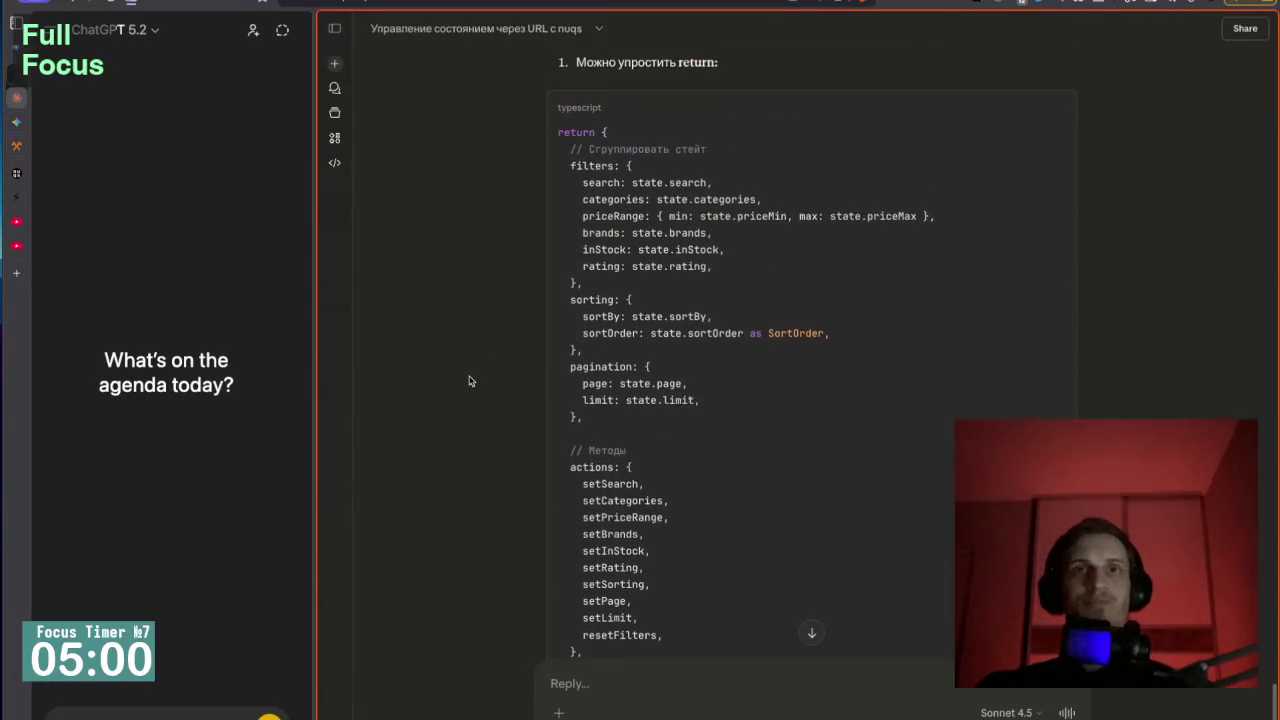
pyautogui.scroll(-1, 470, 380)
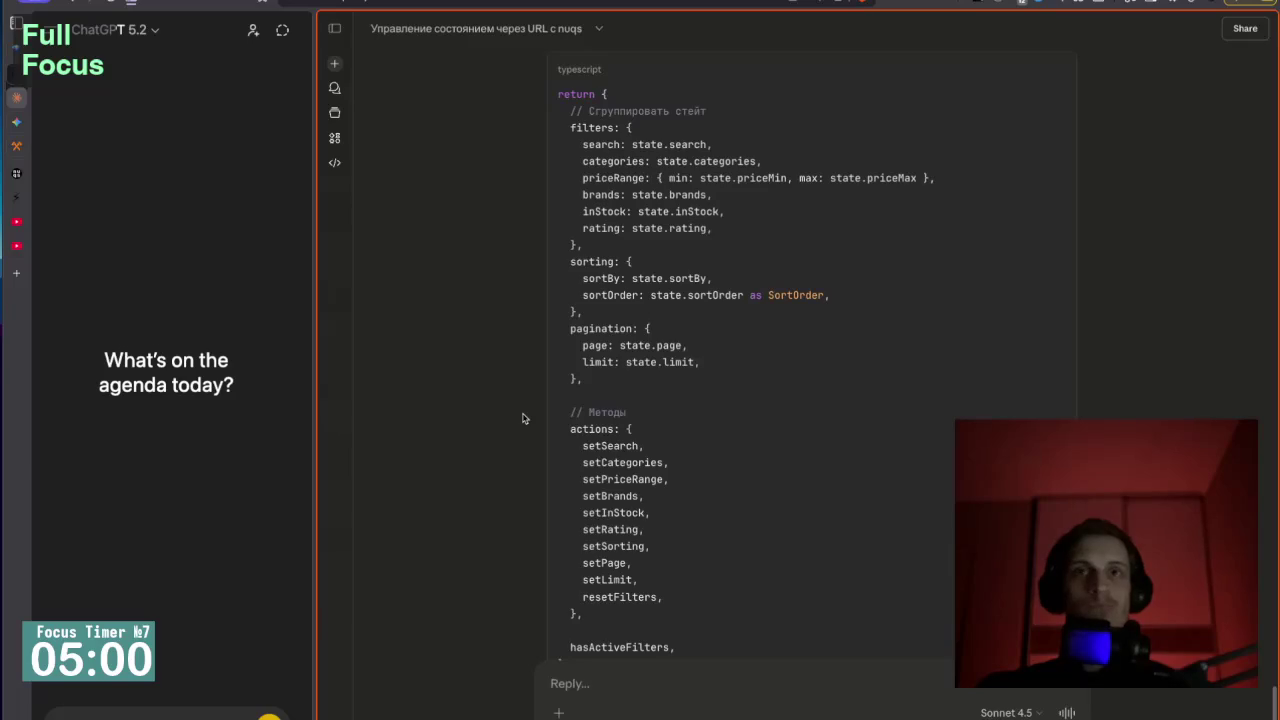
pyautogui.scroll(10, 522, 418)
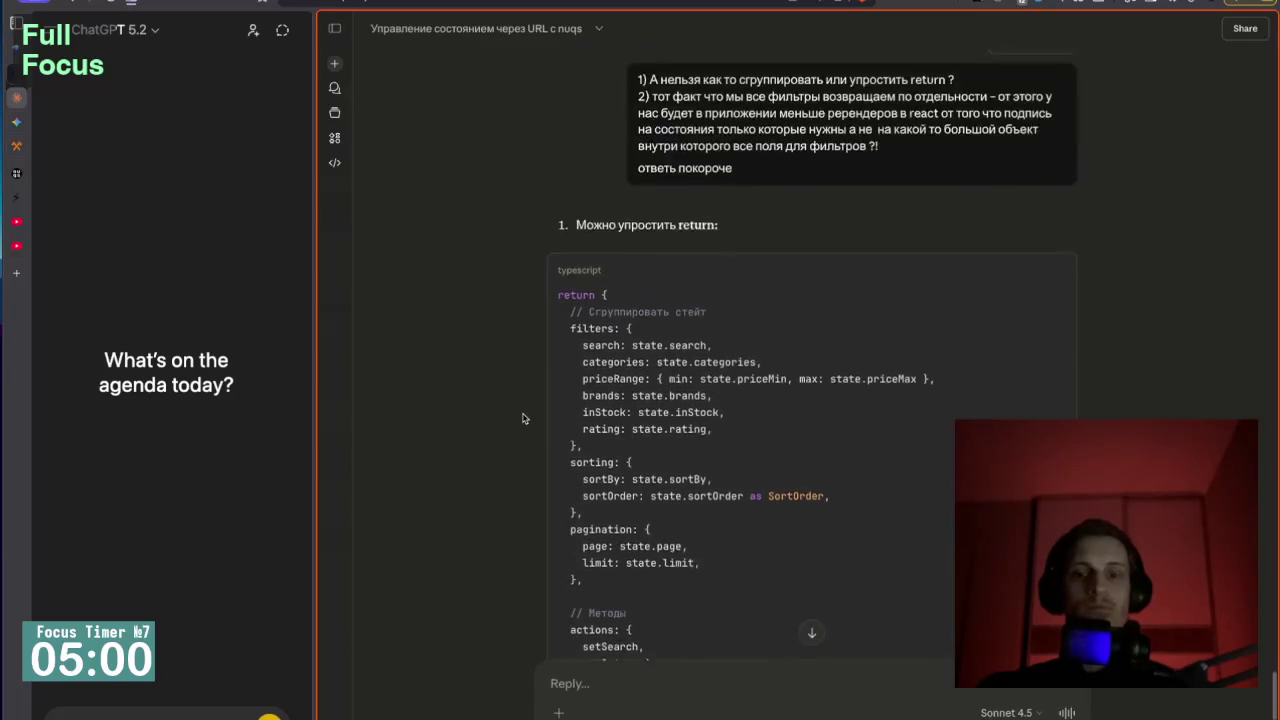
pyautogui.scroll(20, 522, 418)
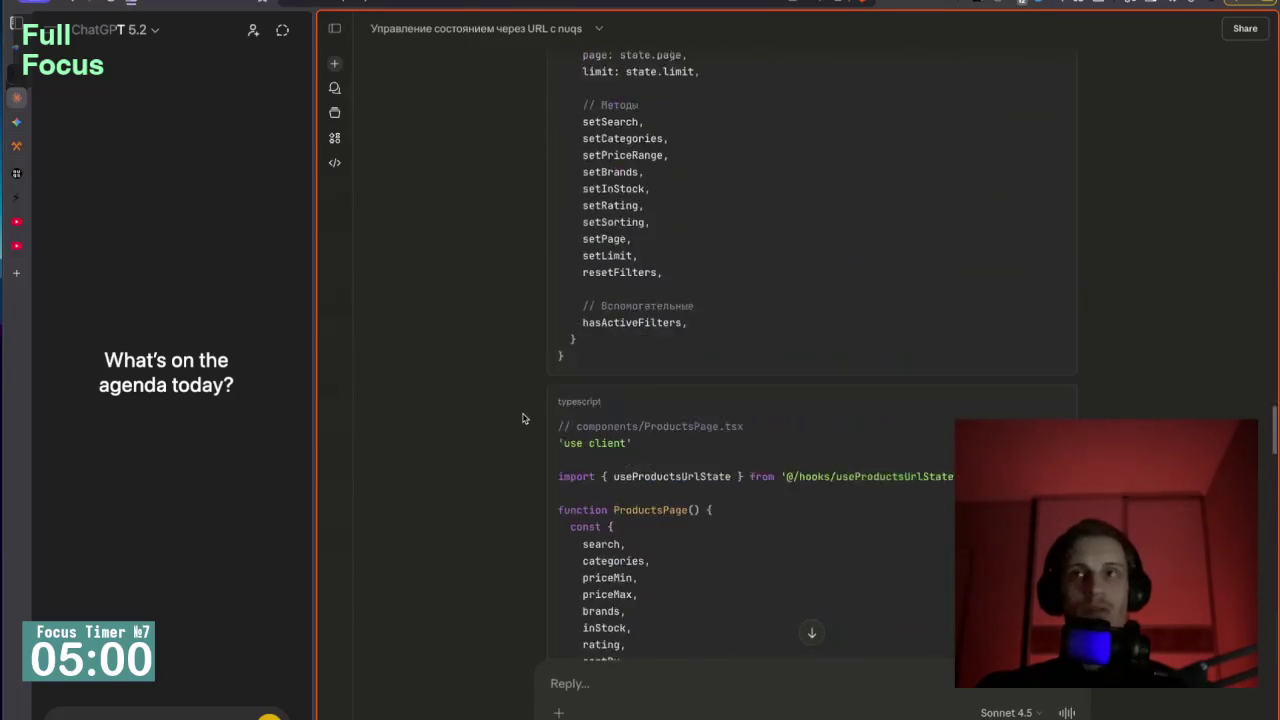
pyautogui.scroll(15, 522, 418)
pyautogui.scroll(-4, 523, 417)
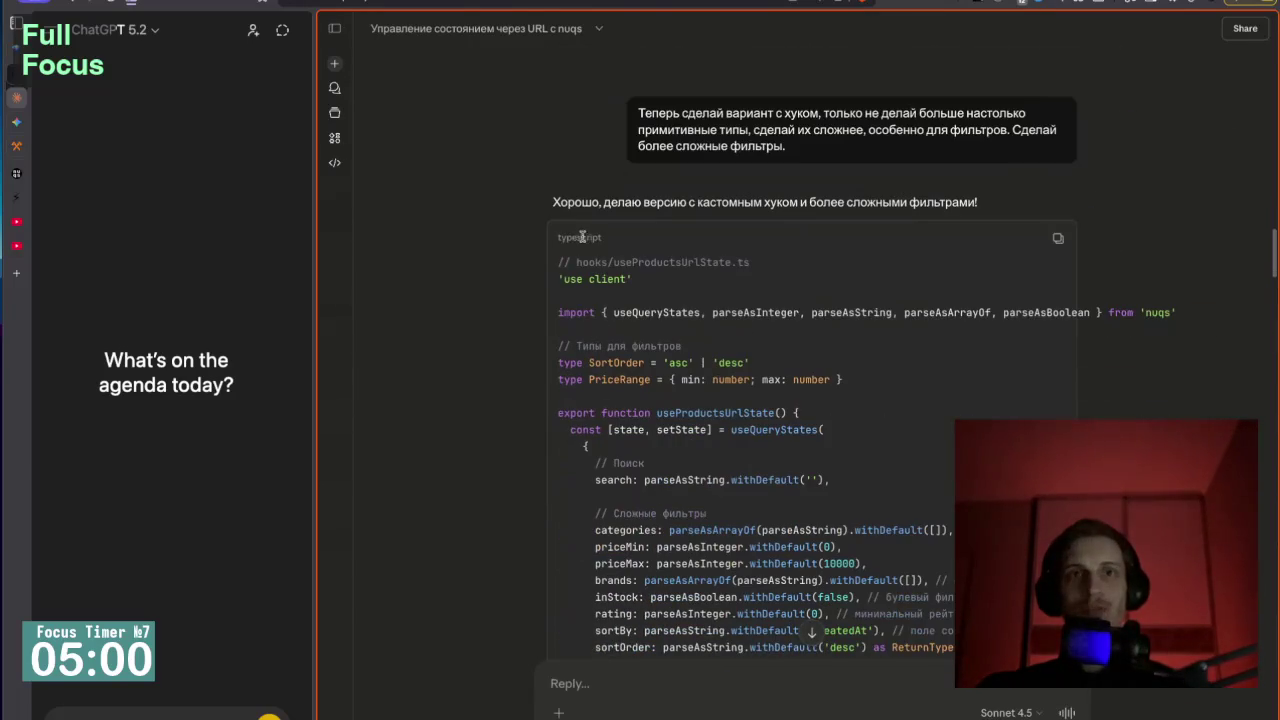
pyautogui.moveTo(565, 254)
pyautogui.mouseDown()
pyautogui.moveTo(664, 285)
pyautogui.moveTo(660, 318)
pyautogui.mouseUp()
# Paste the hook code into Claude's reply box, then clear that first attempt.
pyautogui.click(811, 632)
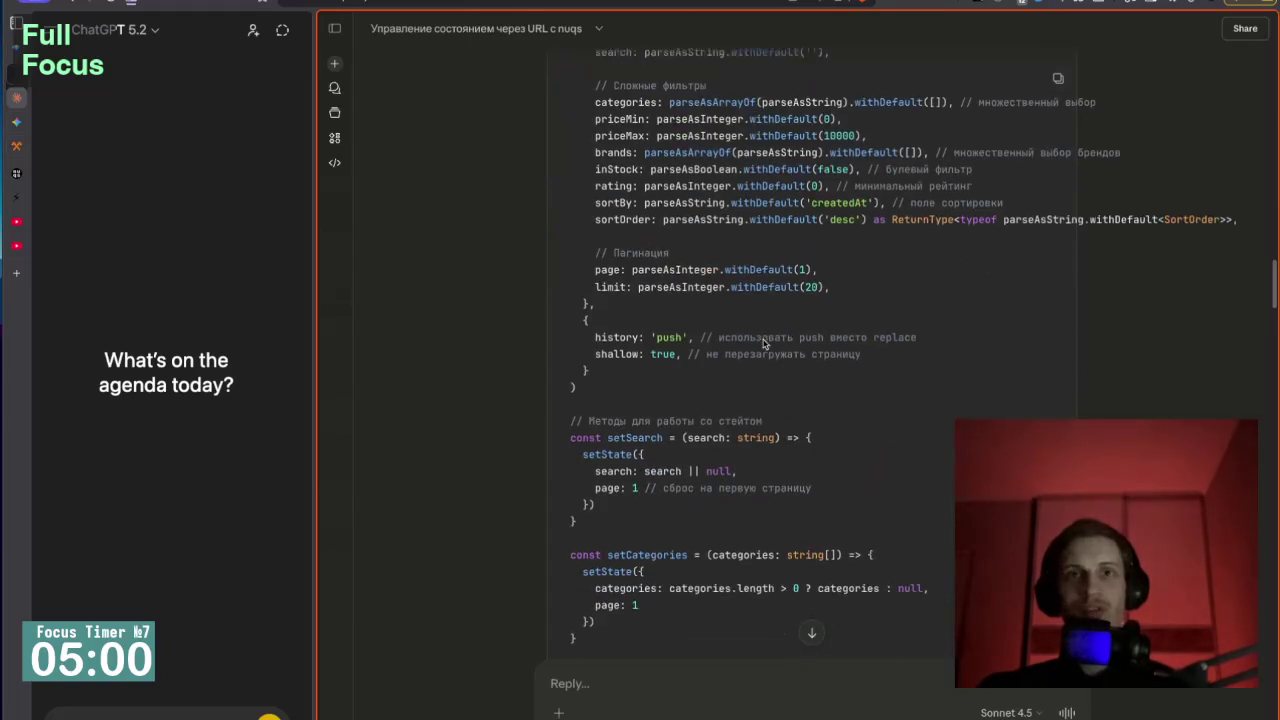
pyautogui.write('pa')
pyautogui.press('BackSpace')
pyautogui.press('BackSpace')
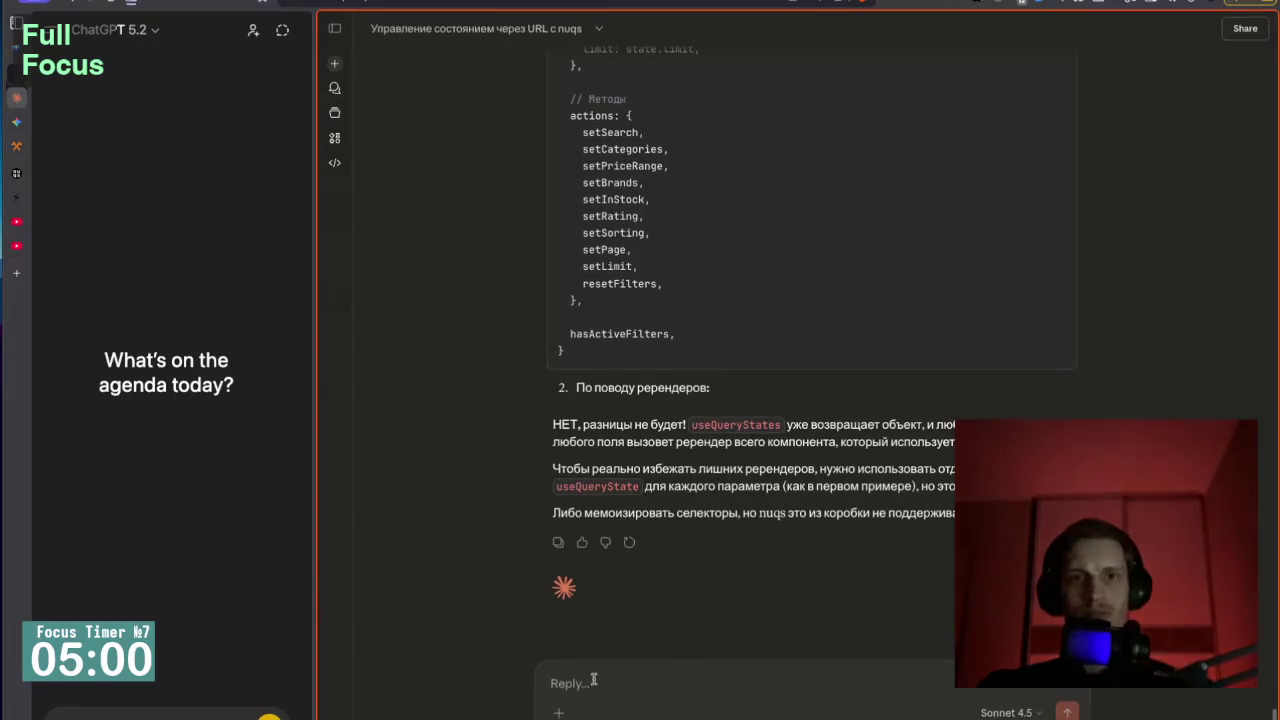
pyautogui.hotkey('ctrl', 'v')
pyautogui.hotkey('shift', 'Return')
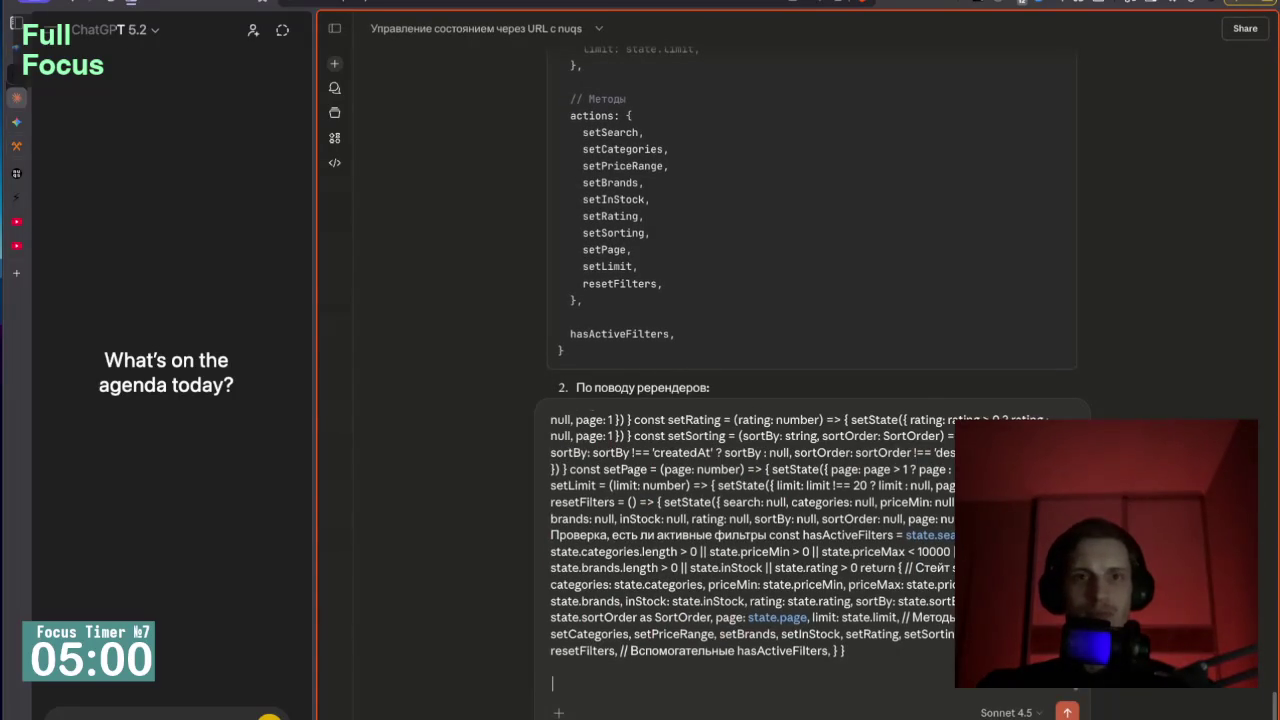
pyautogui.hotkey('ctrl', 'a')
pyautogui.press('BackSpace')
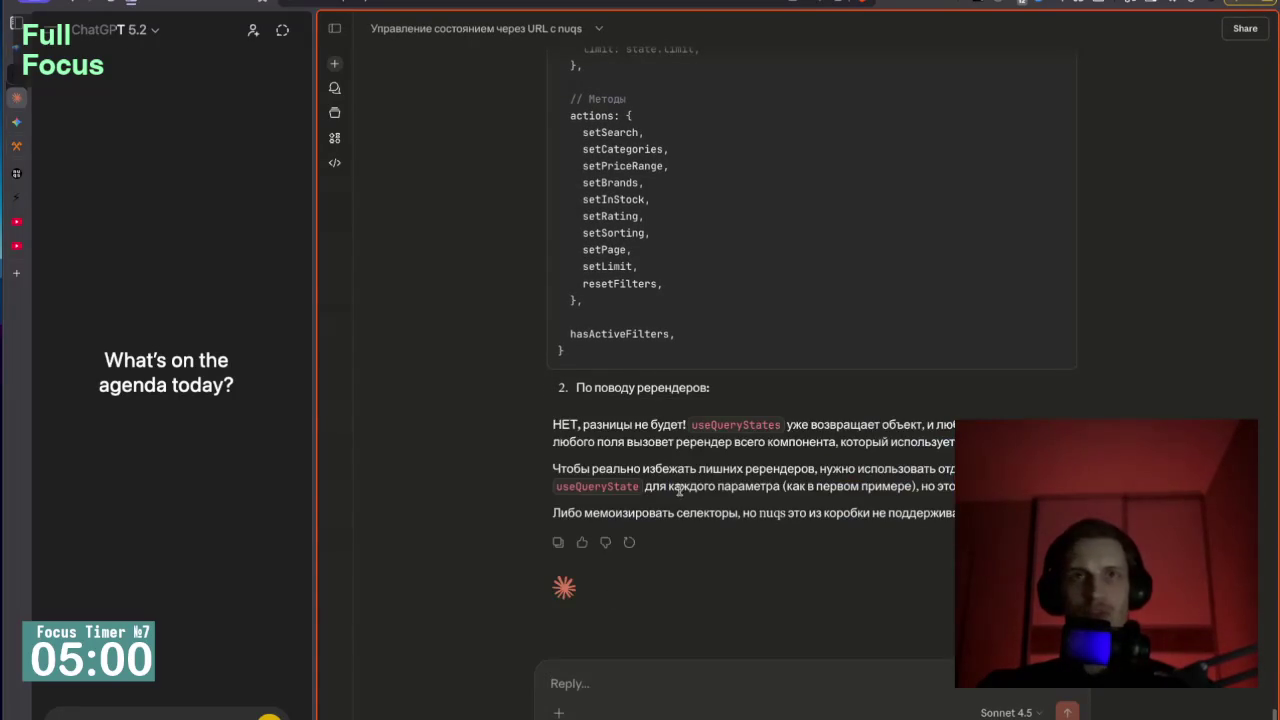
pyautogui.scroll(5, 679, 493)
pyautogui.scroll(20, 679, 493)
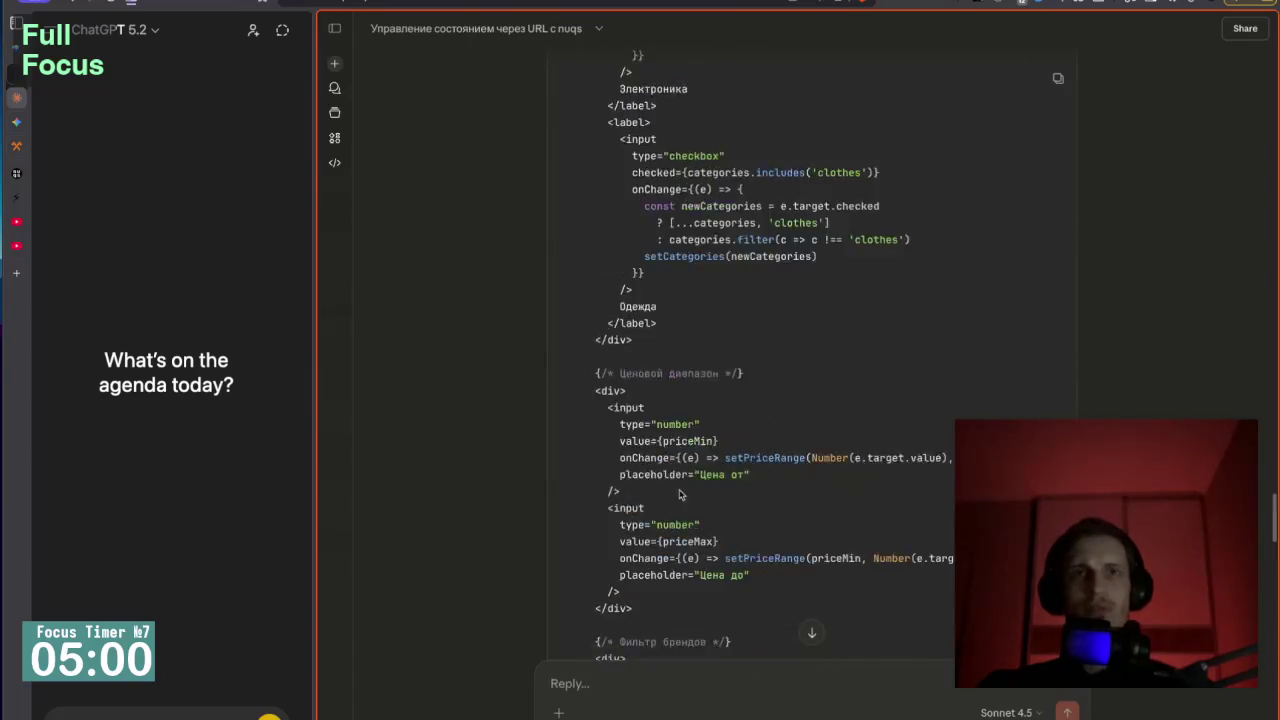
pyautogui.scroll(3, 679, 493)
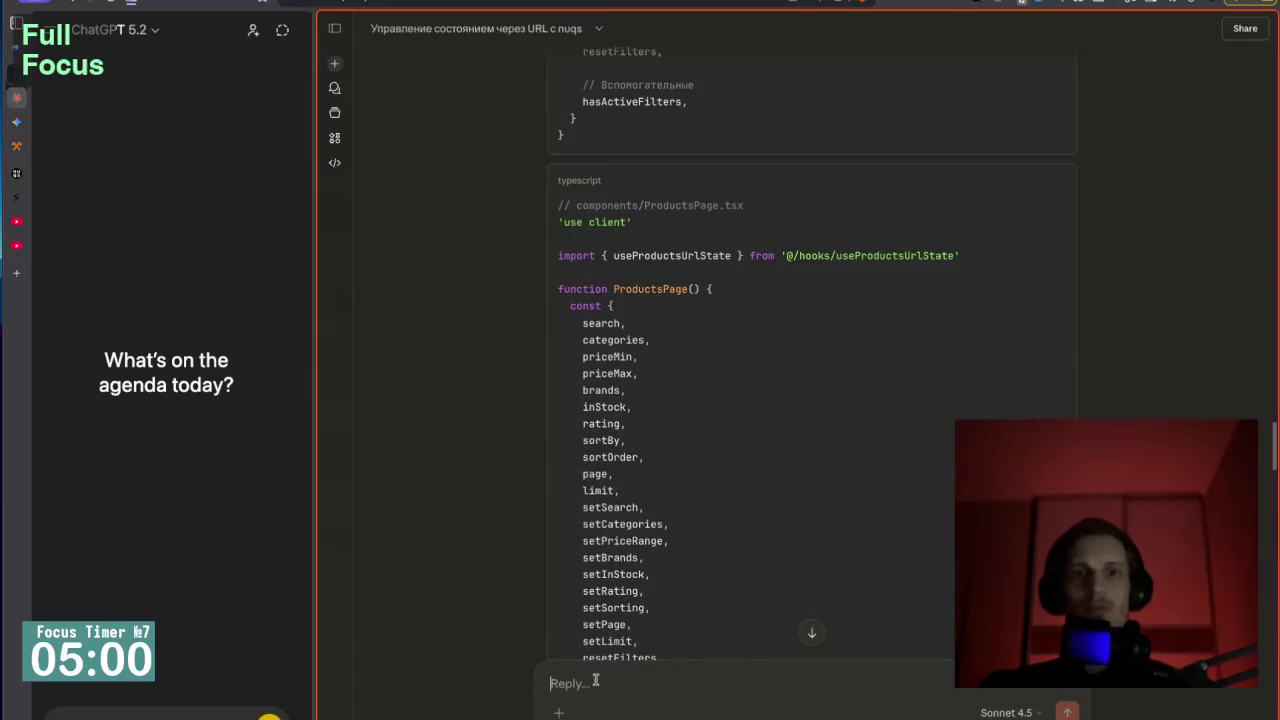
# Paste the hook code again and send a request to cut the filters so the code halves.
pyautogui.hotkey('ctrl', 'v')
pyautogui.write('С')
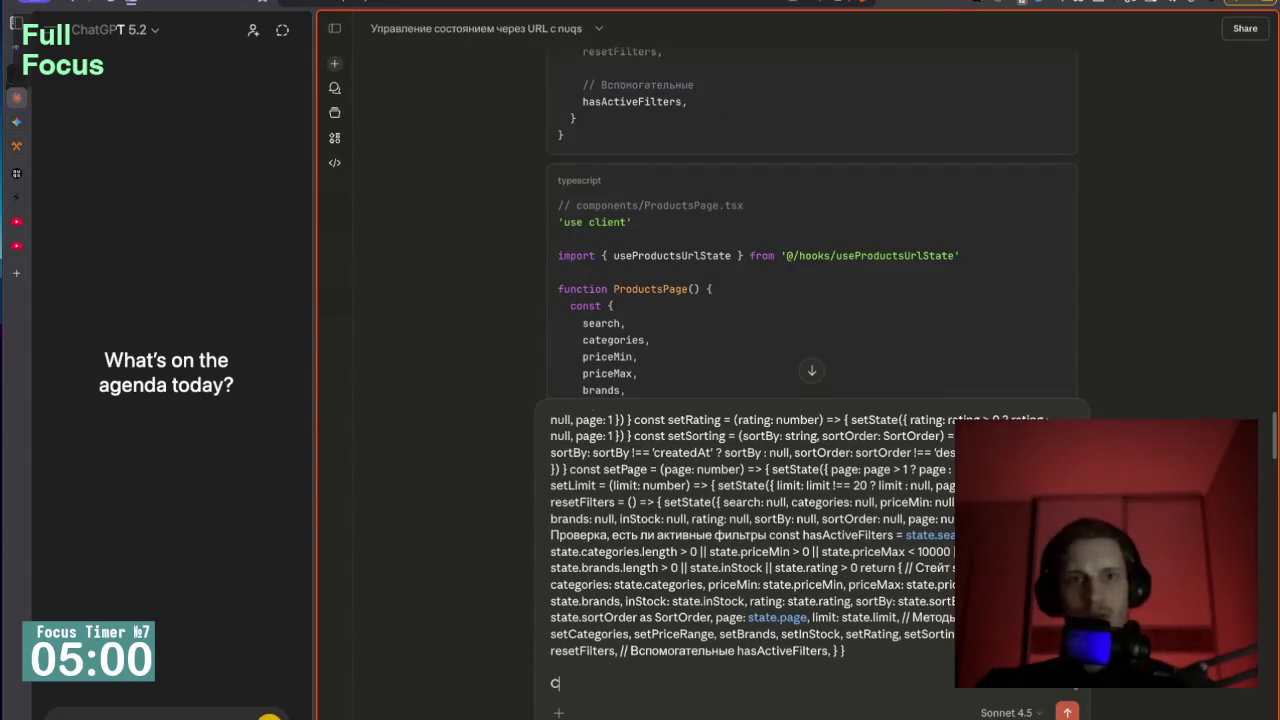
pyautogui.write('дКРАТИ')
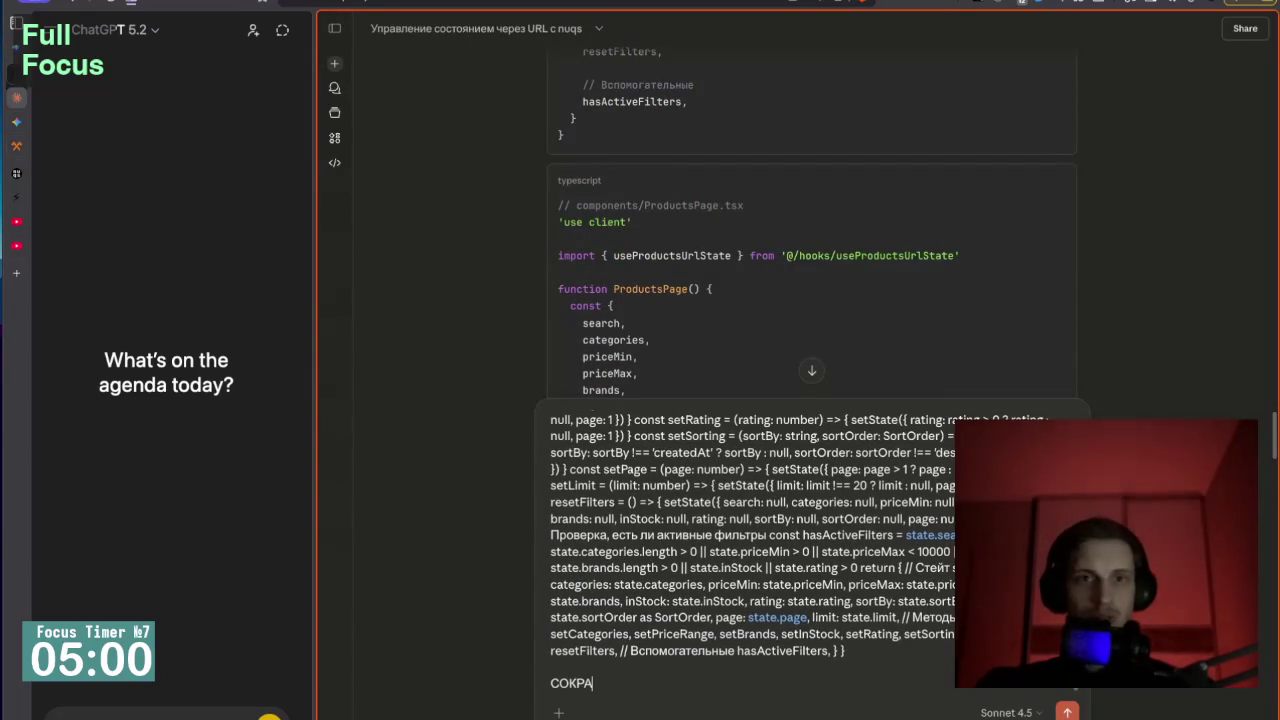
pyautogui.write('ОЛИЧ')
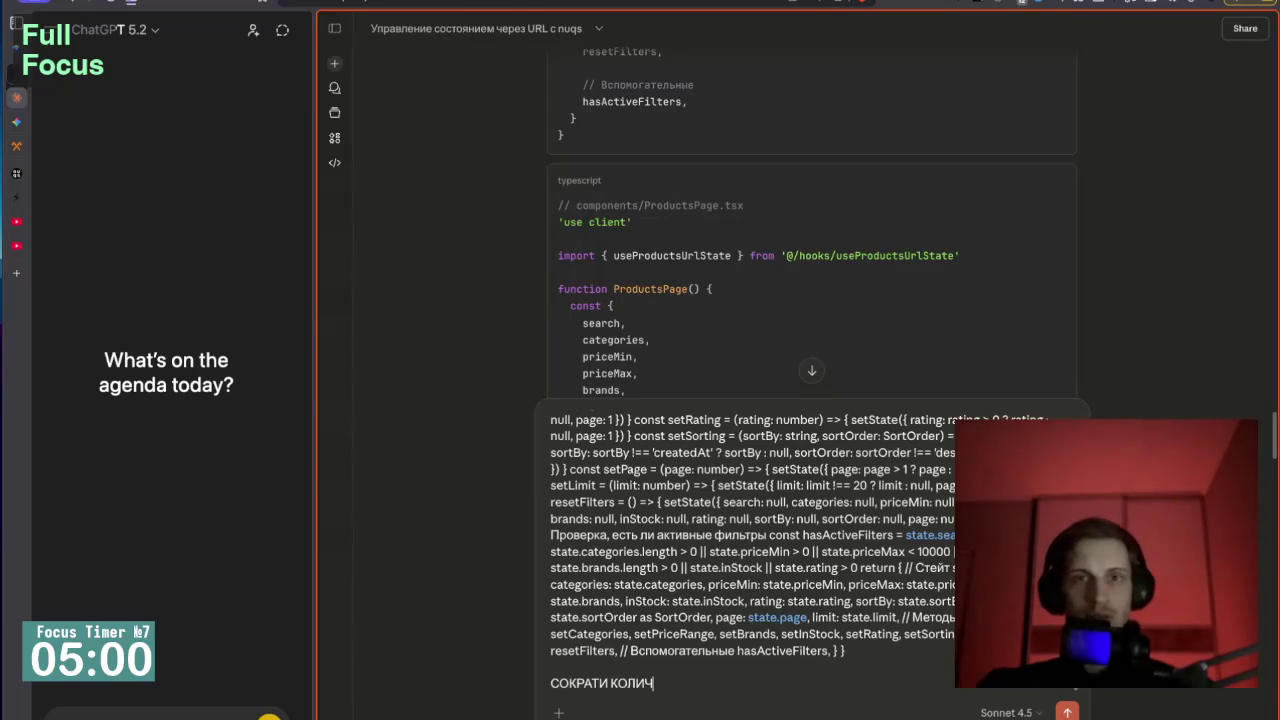
pyautogui.write('ЕСТВО ФИЛЬТРОВ ЧТОБЫ КОДА СТА')
pyautogui.write('РА')
pyautogui.press('BackSpace')
pyautogui.press('BackSpace')
pyautogui.press('BackSpace')
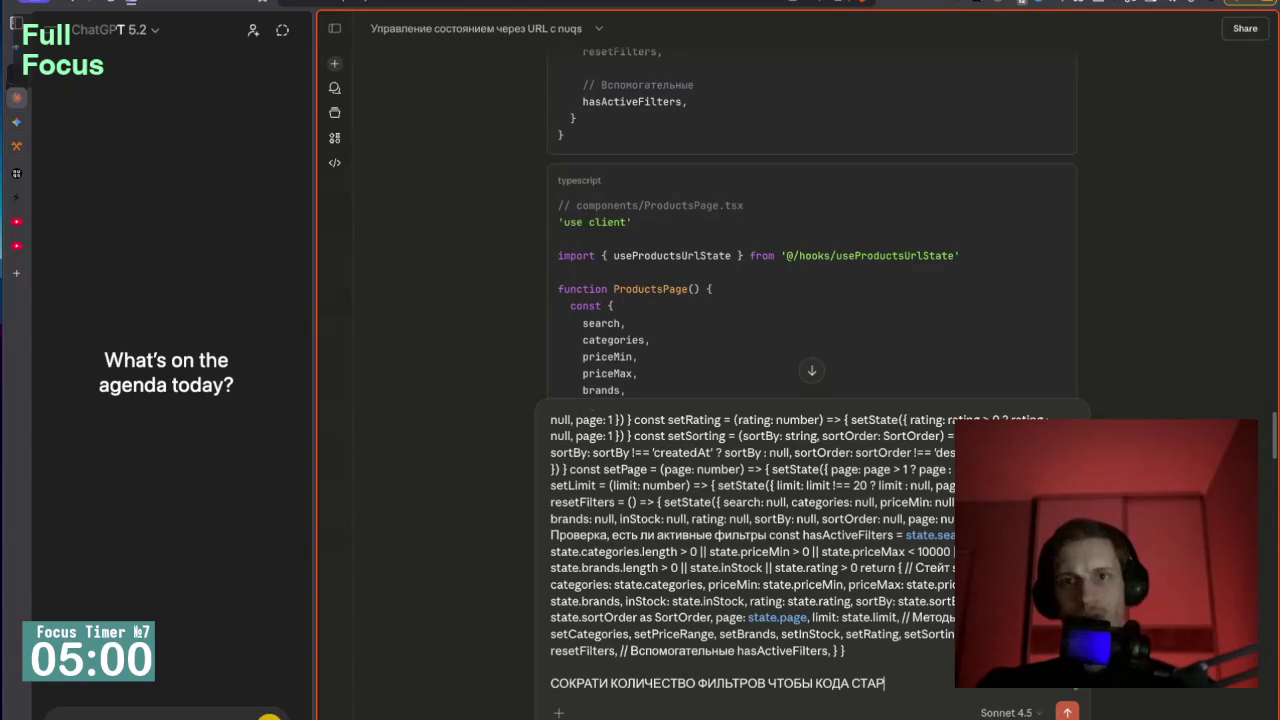
pyautogui.write('АЗА В 2 ме')
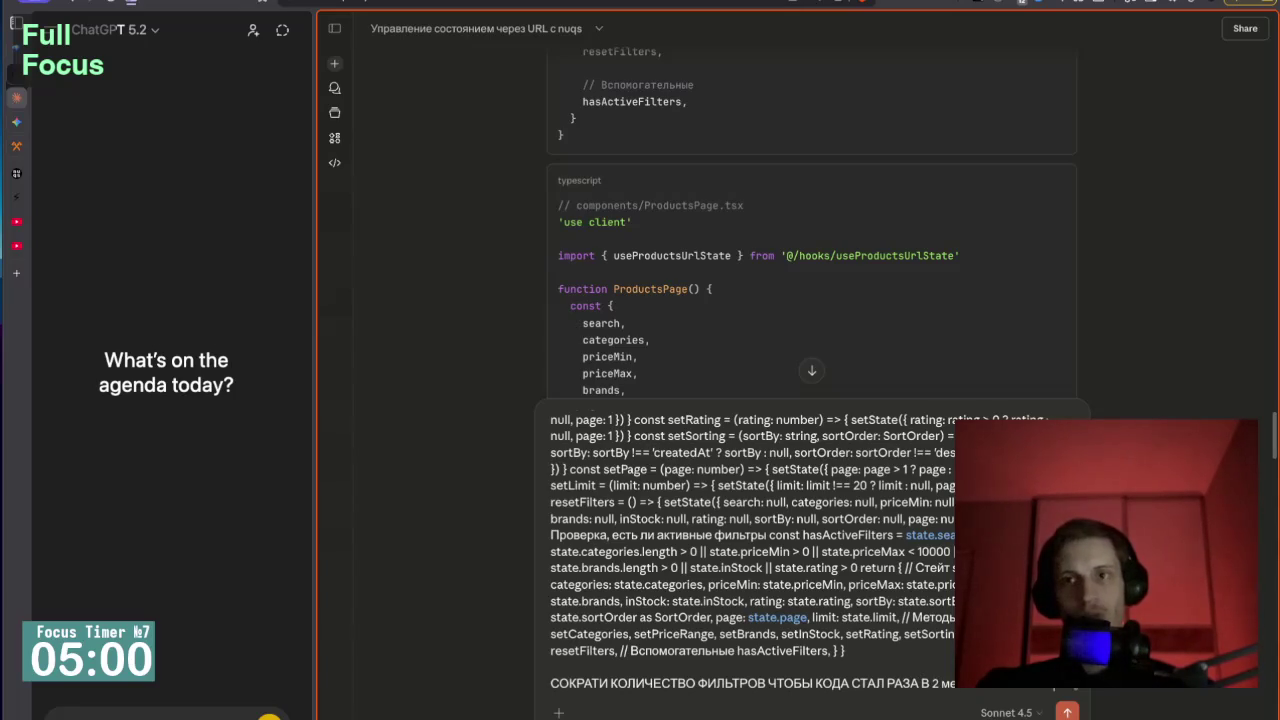
pyautogui.write('всвно нужно только для примера')
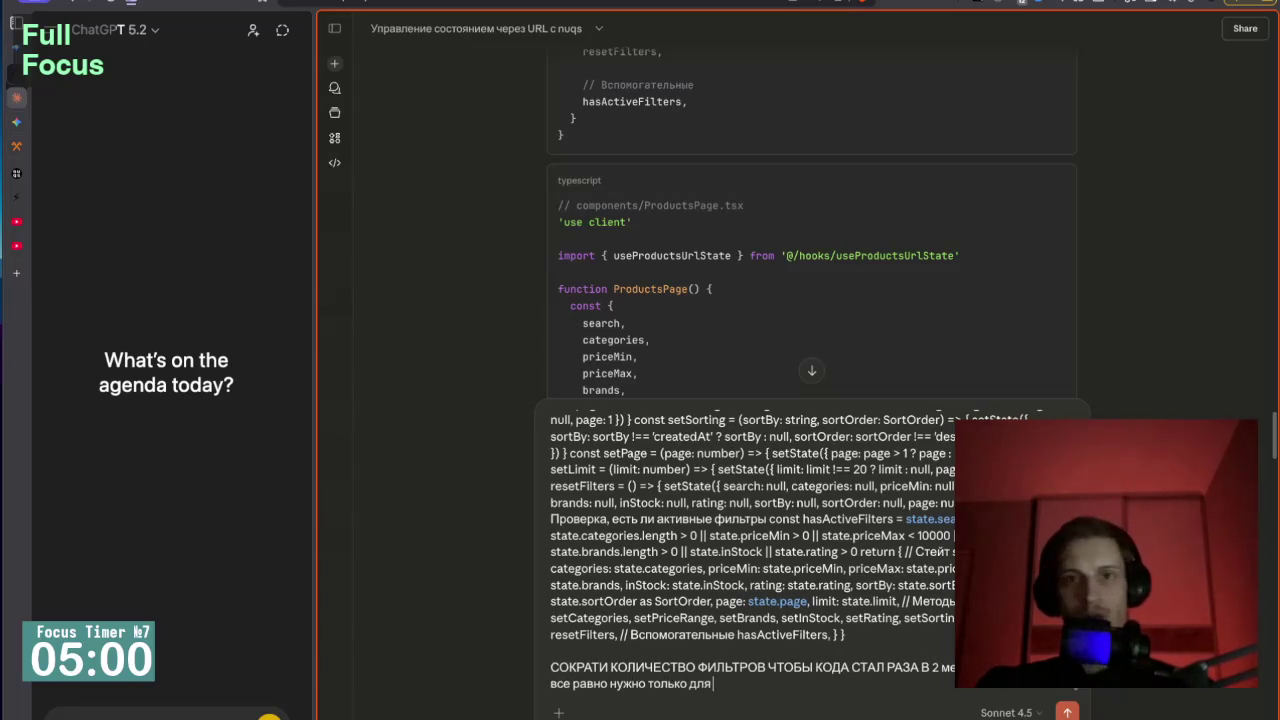
pyautogui.press('Return')
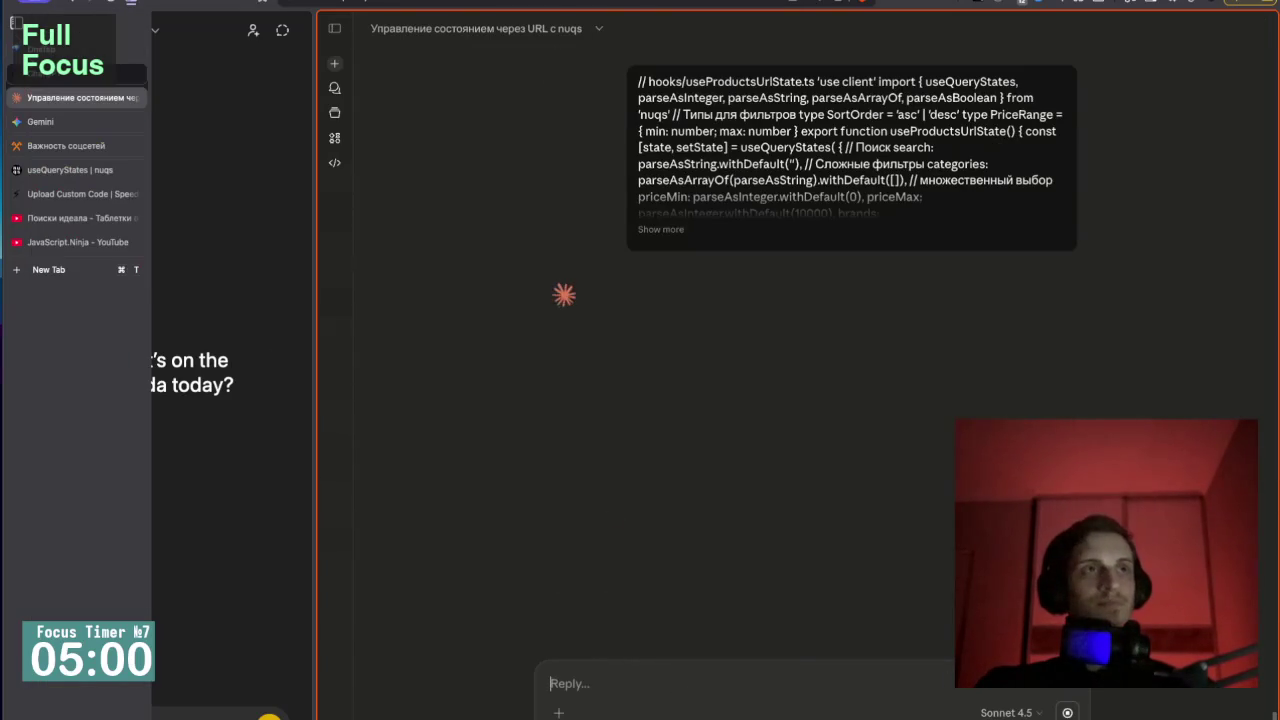
# Return to Gemini's condensed video analysis with Gall's Law, four practical steps and a checklist.
pyautogui.click(46, 143)
pyautogui.click(40, 121)
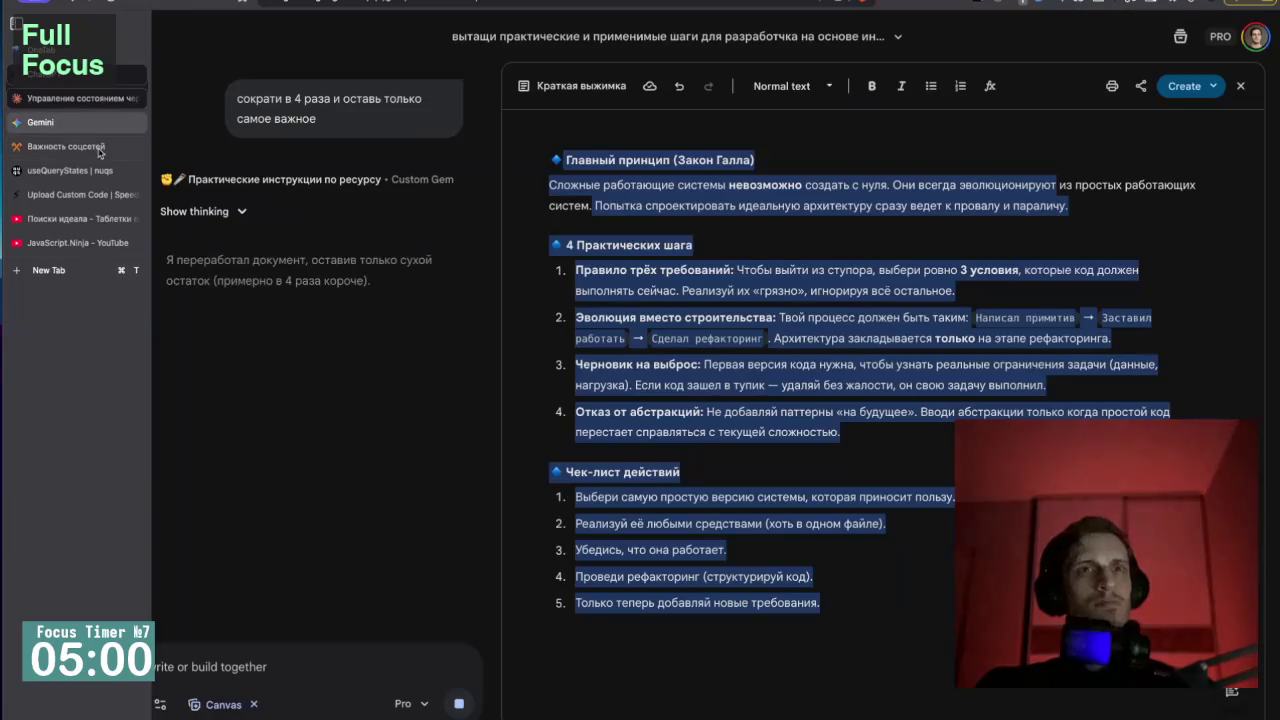
pyautogui.click(737, 292)
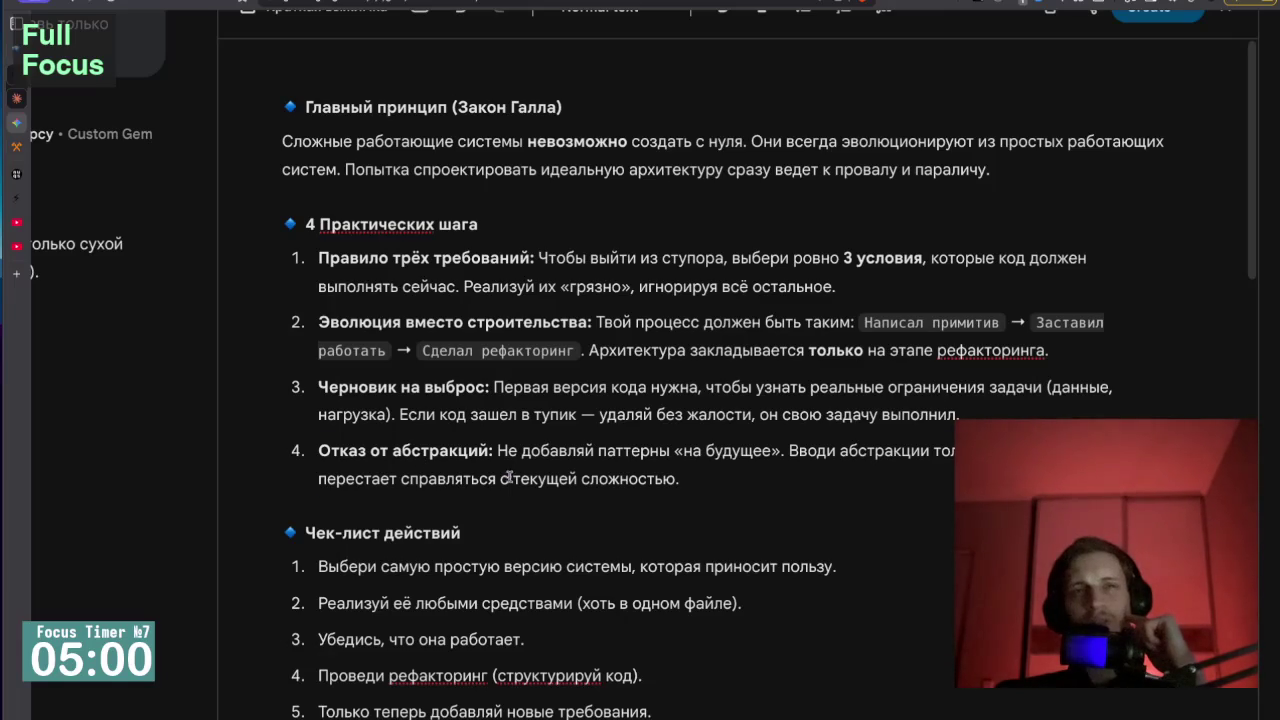
pyautogui.moveTo(680, 479)
pyautogui.mouseDown()
pyautogui.moveTo(318, 452)
pyautogui.moveTo(498, 451)
pyautogui.mouseUp()
pyautogui.click(318, 452)
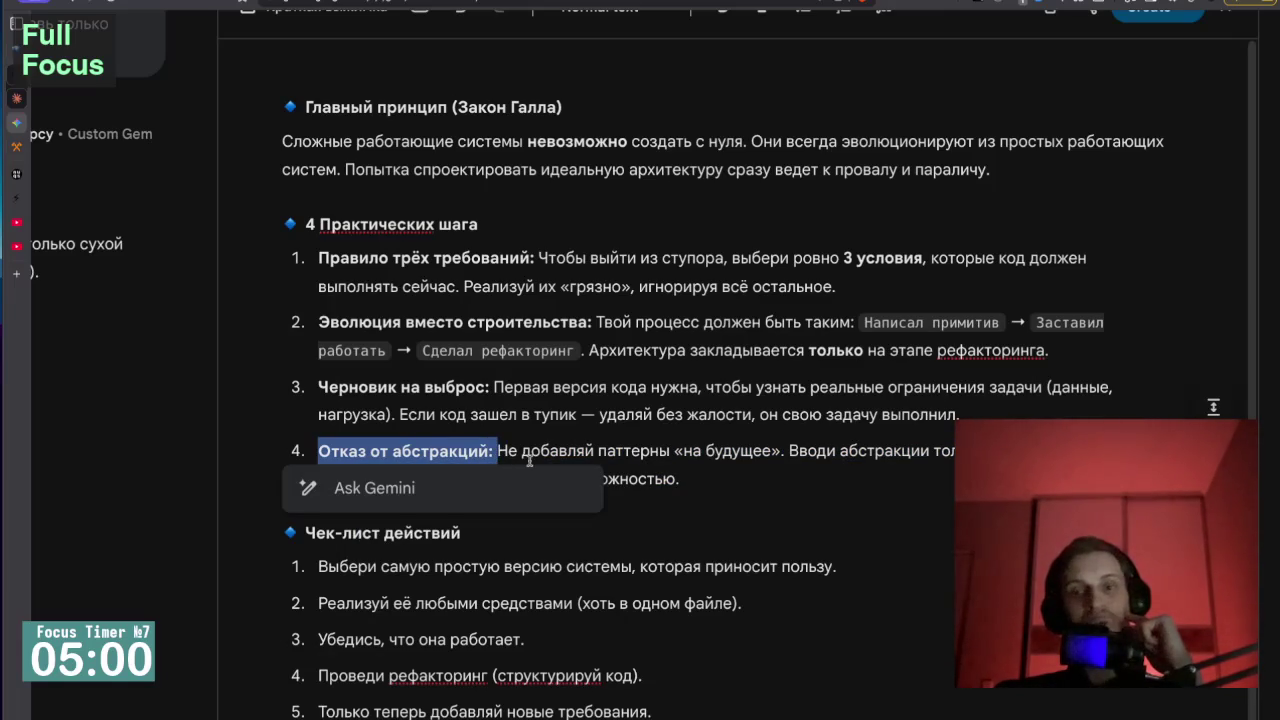
pyautogui.click(525, 497)
pyautogui.scroll(-1, 536, 517)
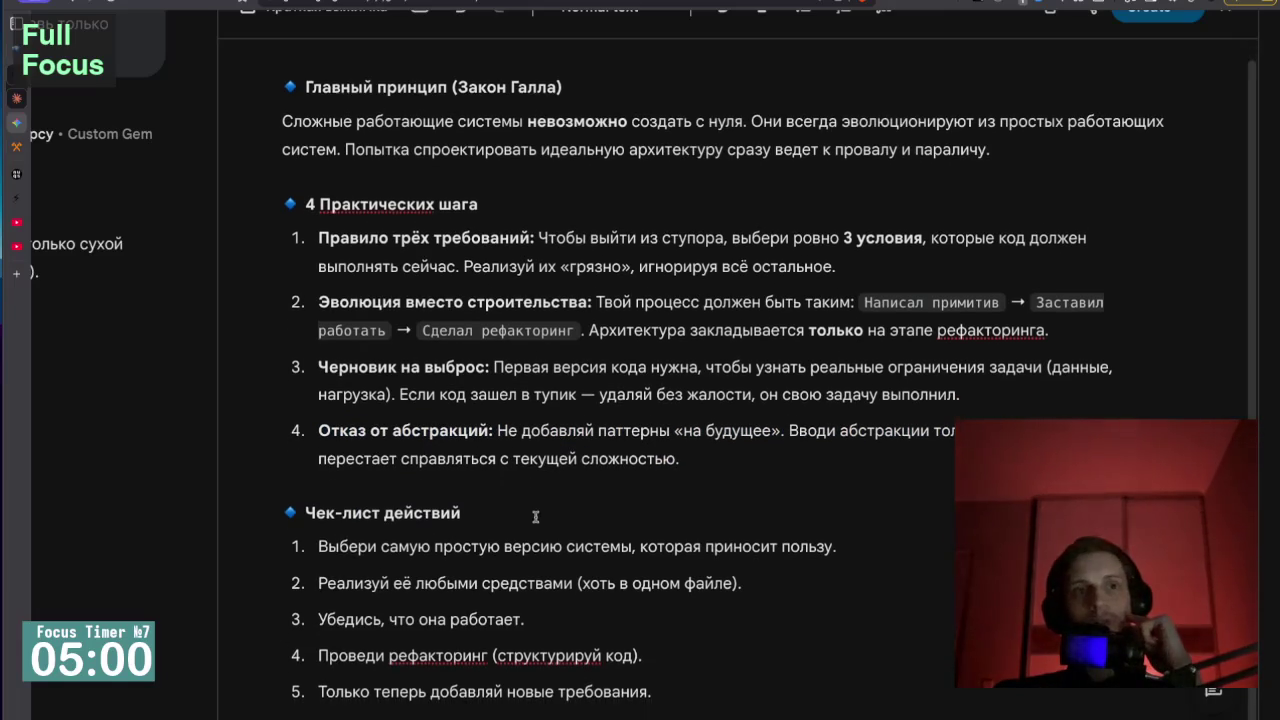
pyautogui.moveTo(317, 431); pyautogui.dragTo(500, 430)
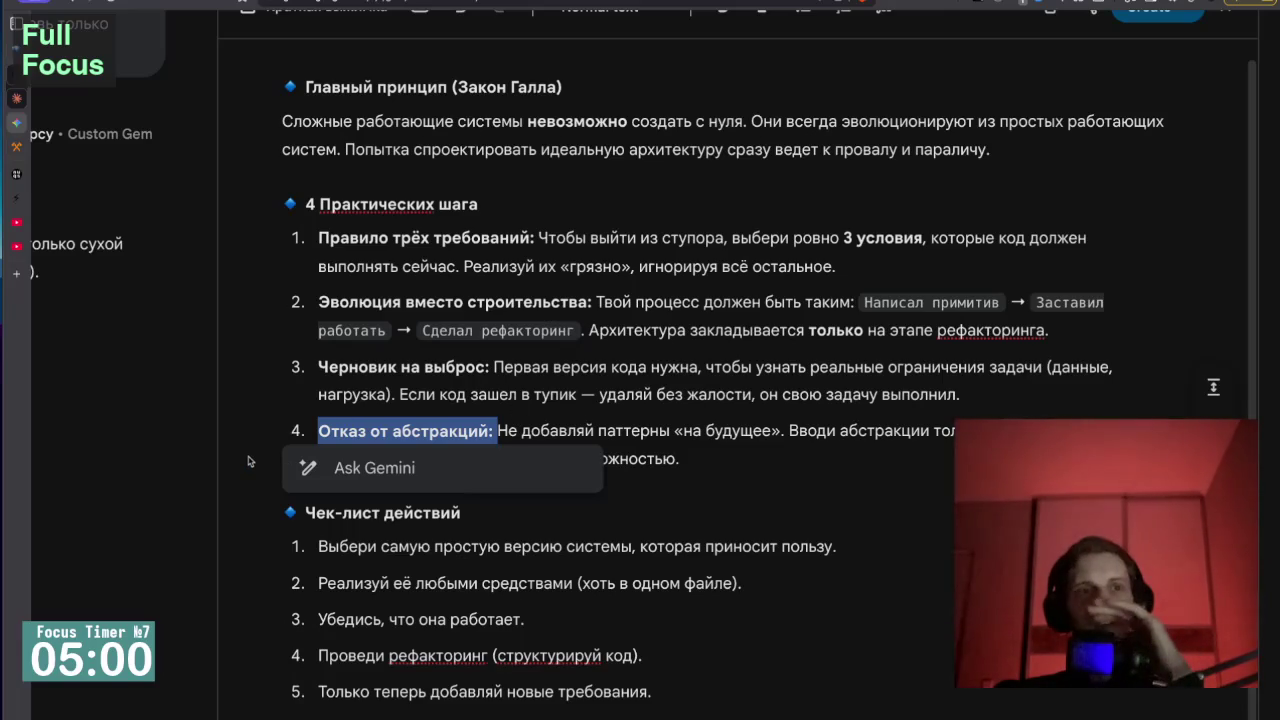
pyautogui.click(280, 418)
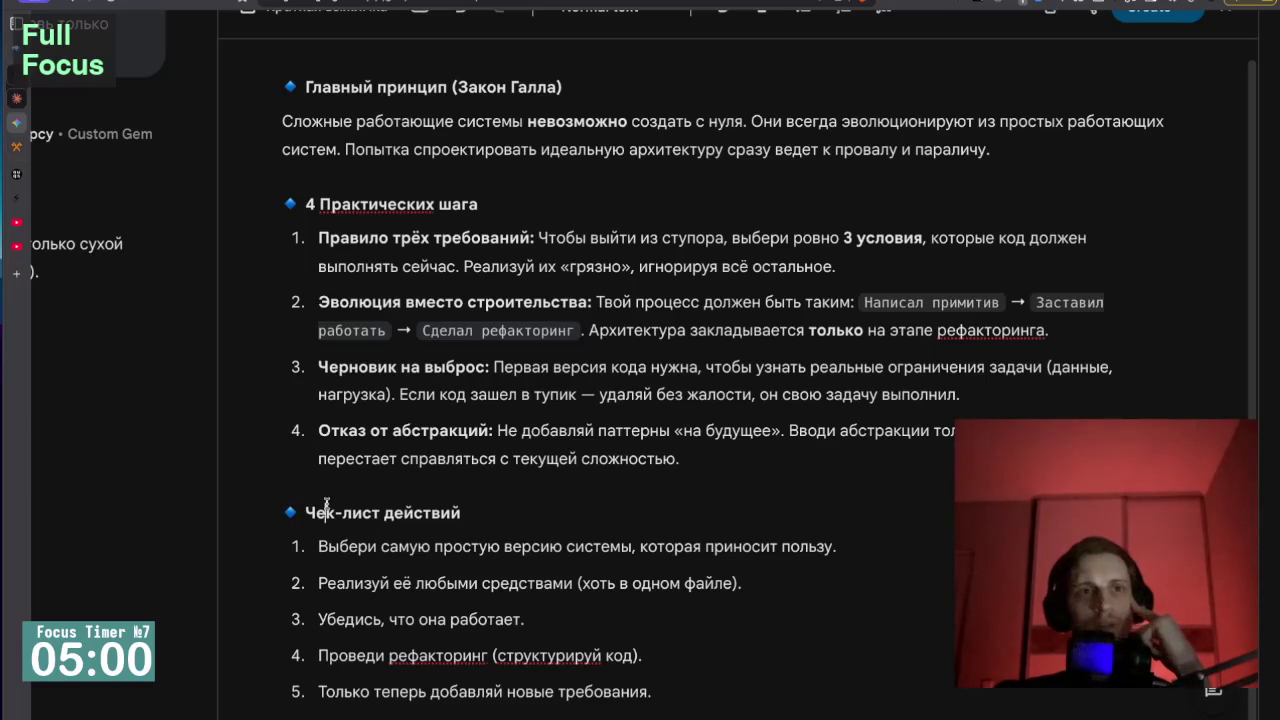
pyautogui.click(326, 510)
pyautogui.scroll(-1, 326, 503)
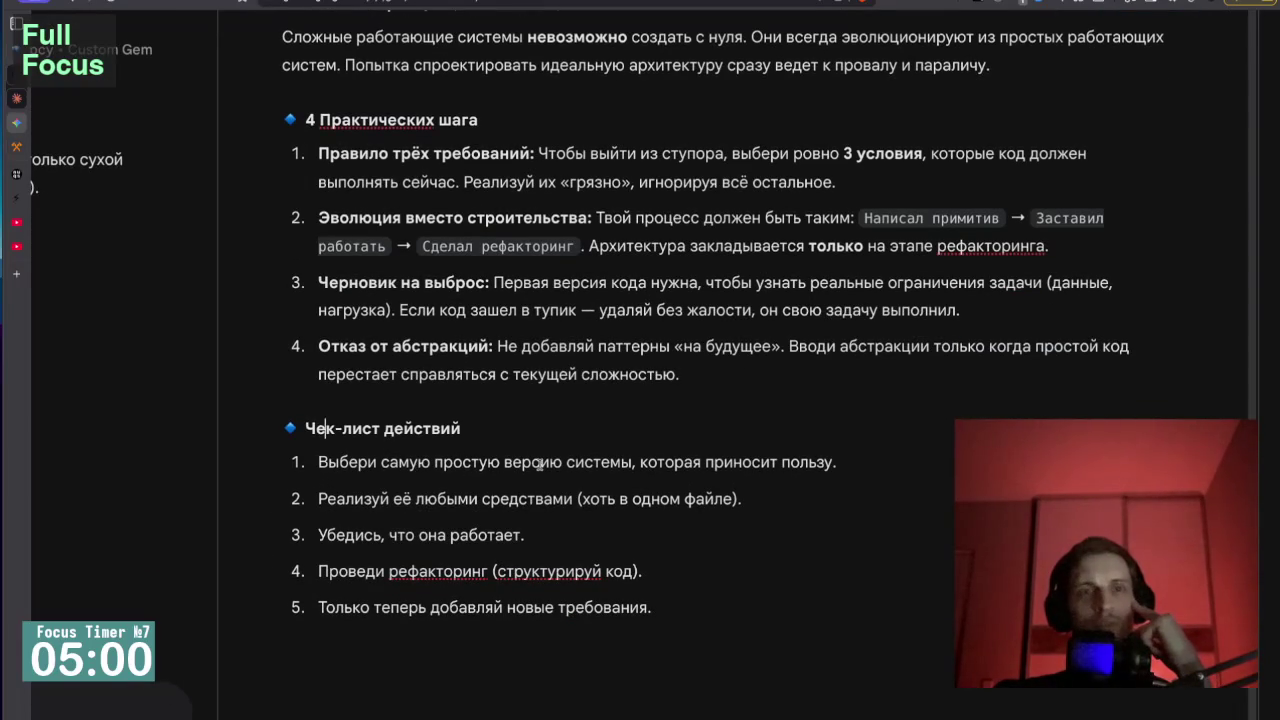